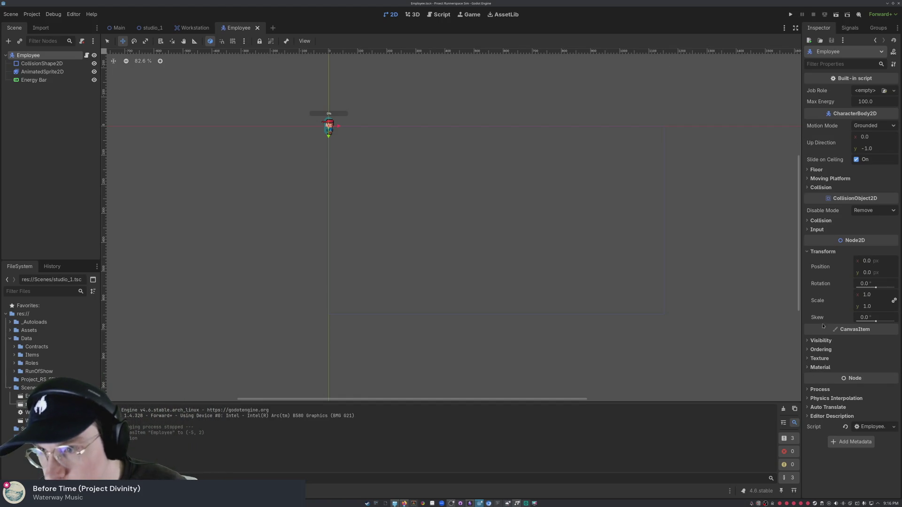
Step: Enable Pickable in the Employee body's Input settings, leaving motion mode as Grounded
click(872, 127)
click(850, 130)
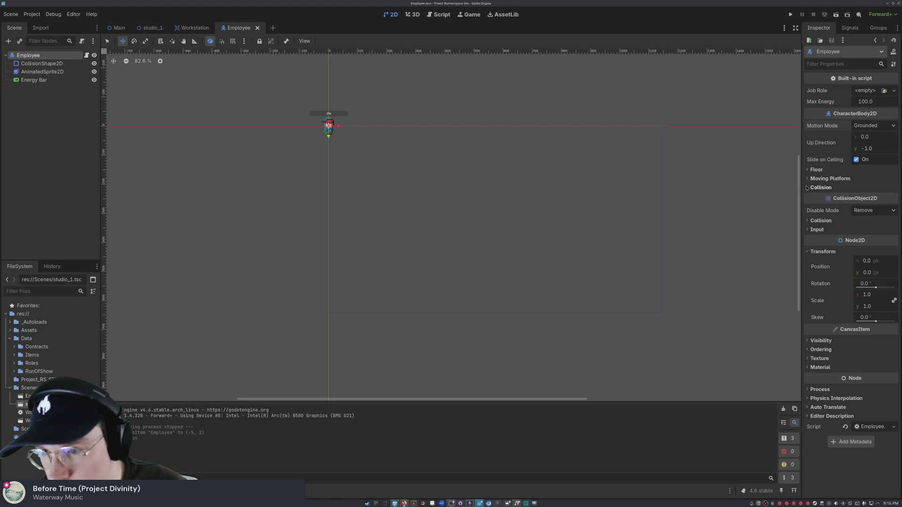
click(806, 187)
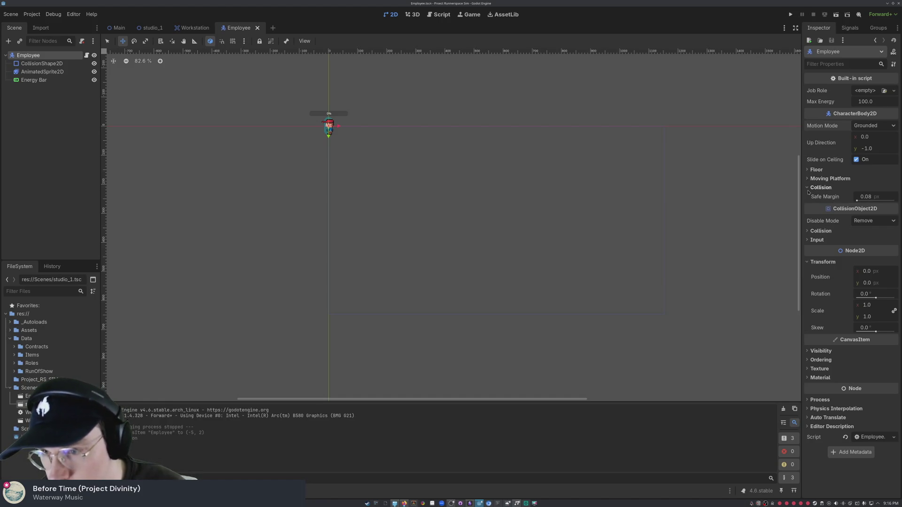
click(808, 189)
click(806, 230)
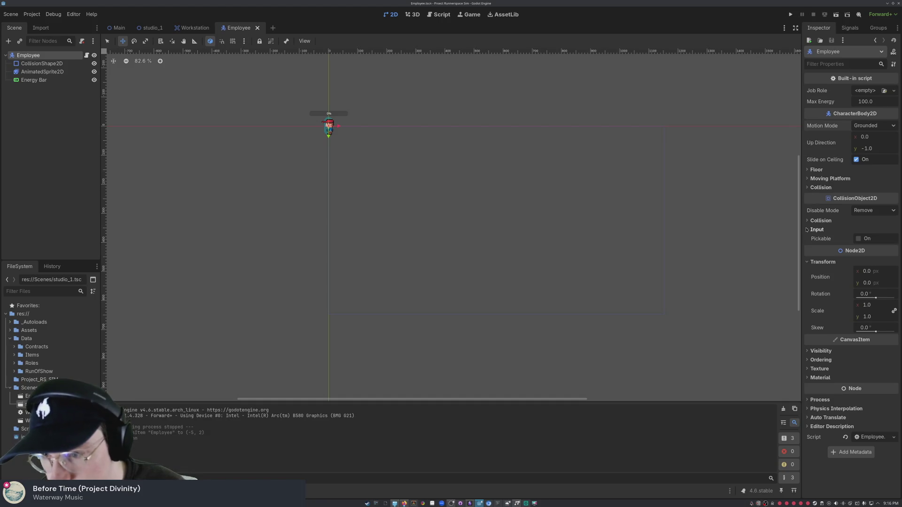
click(858, 239)
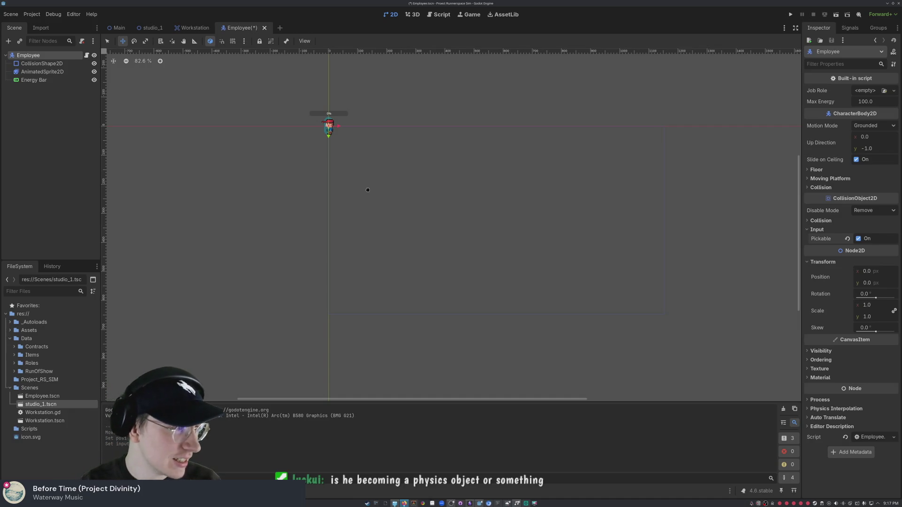
scroll(136, 121, up, 3)
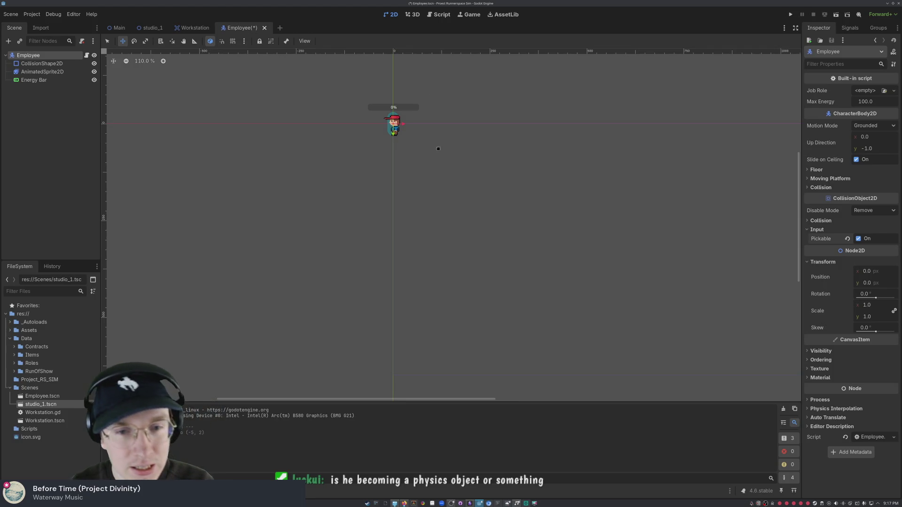
scroll(360, 112, up, 2)
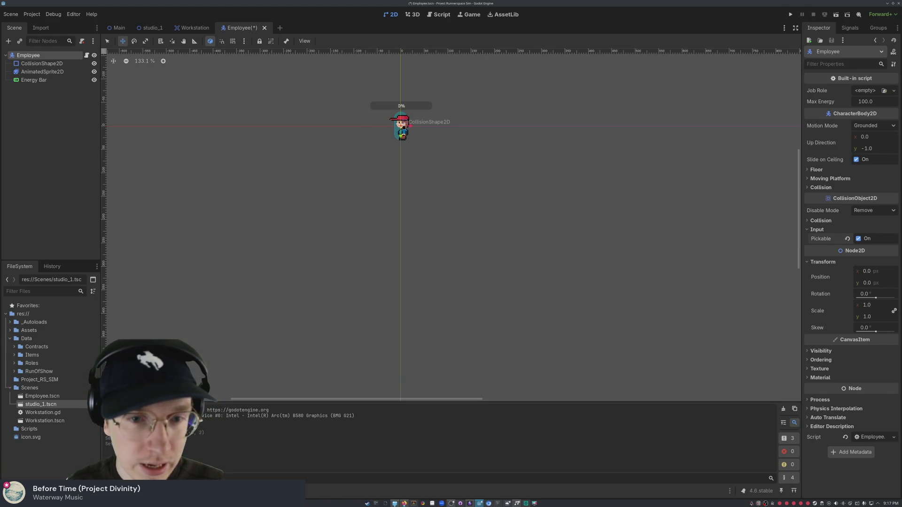
click(107, 41)
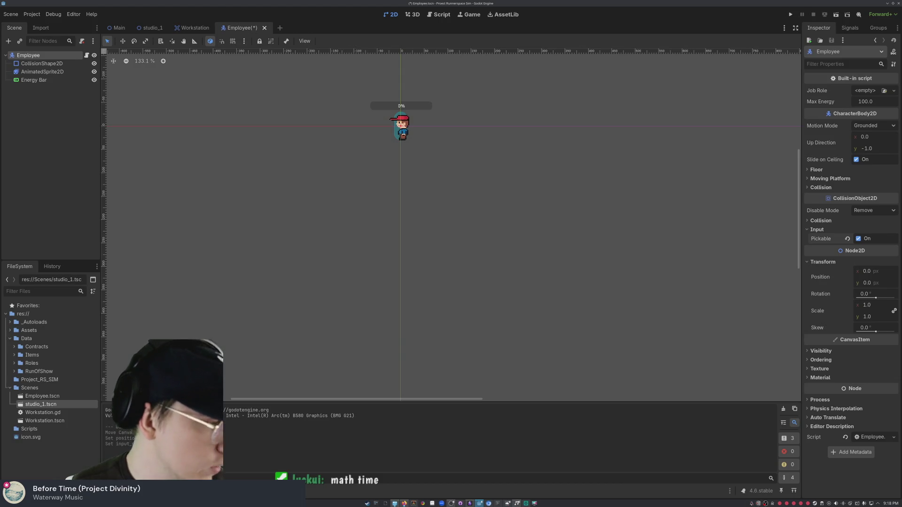
click(414, 204)
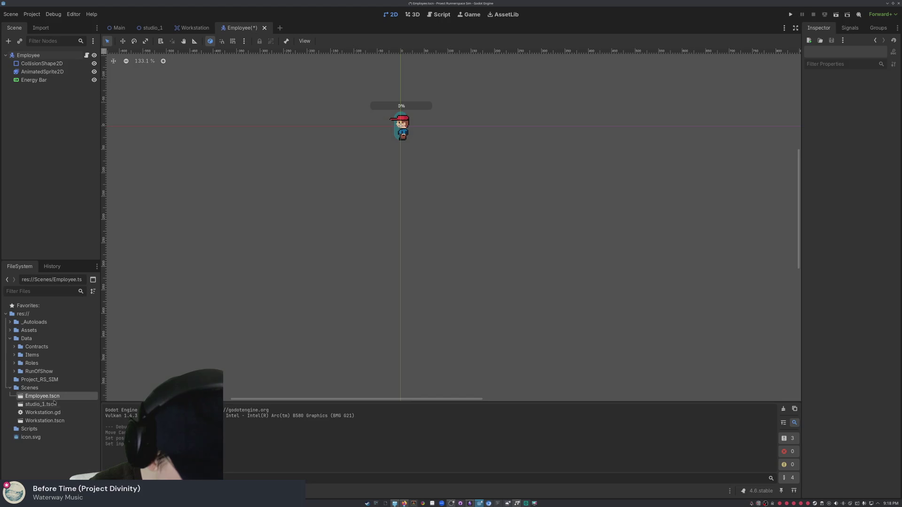
click(60, 390)
Step: Switch to the Employee script, widen the script list, and show its scene in FileSystem
click(440, 16)
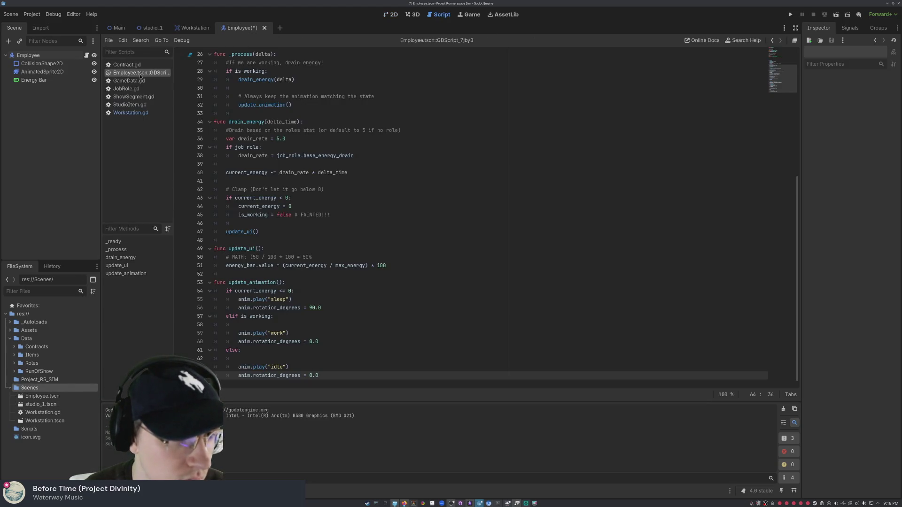
drag(174, 79, 264, 89)
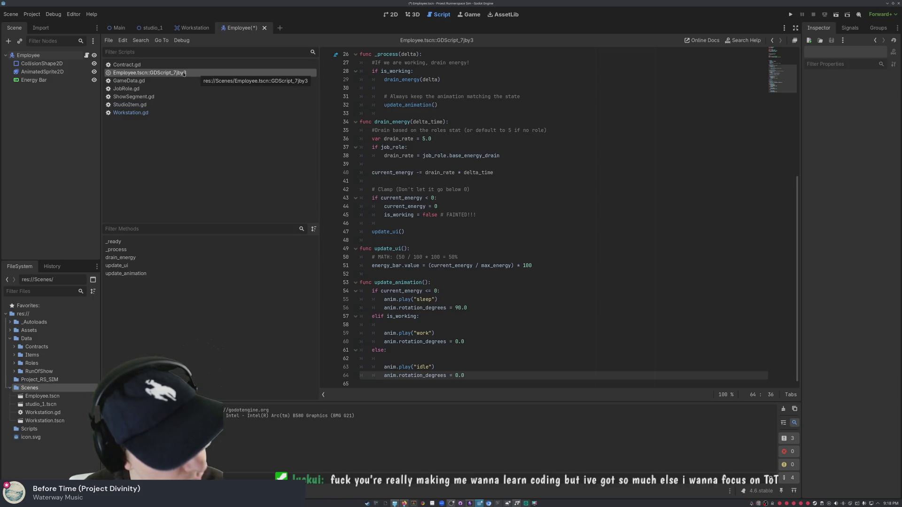
right_click(184, 74)
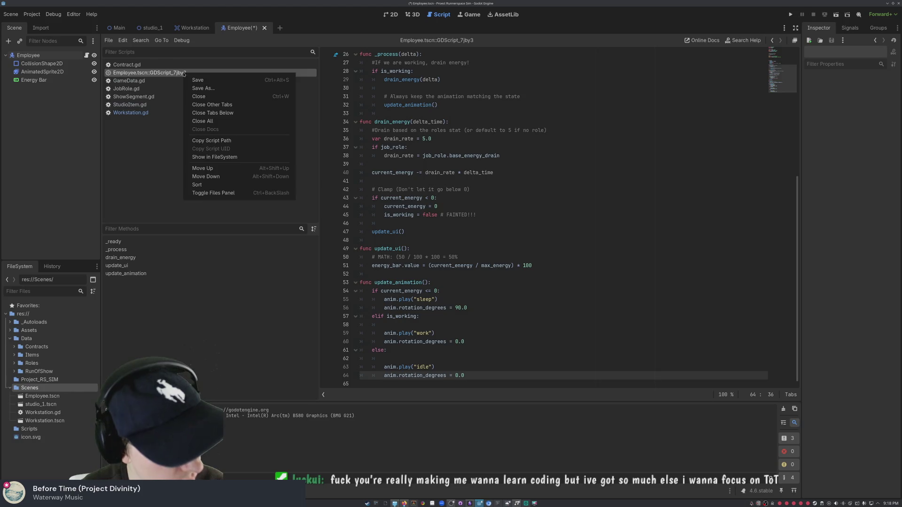
click(219, 156)
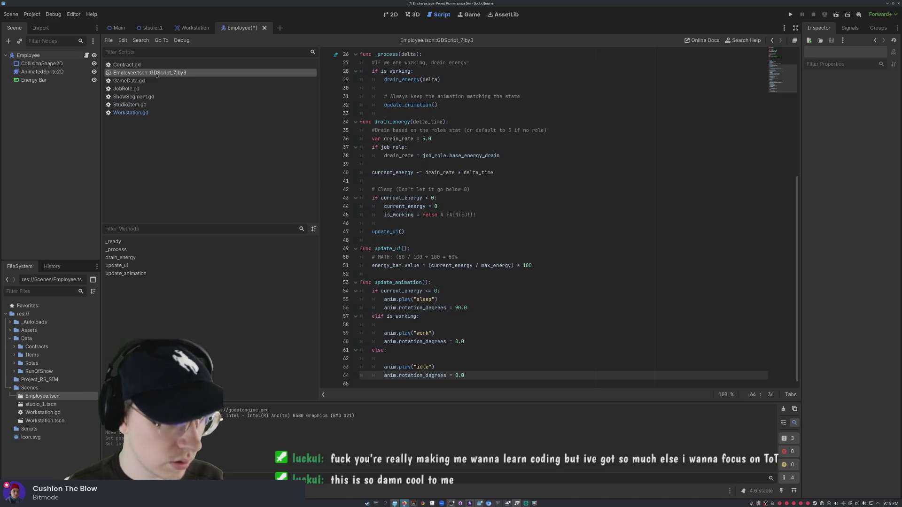
Step: Scroll the Employee script back up to line 1
right_click(158, 73)
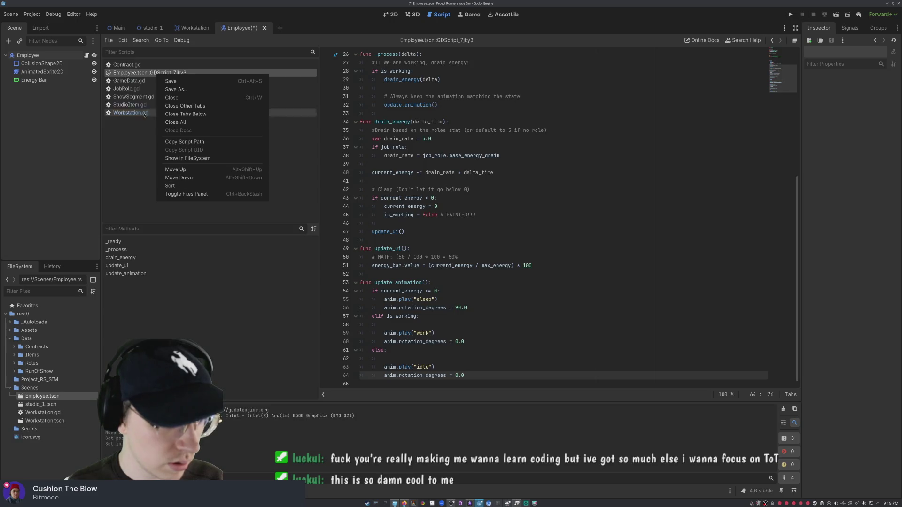
click(141, 77)
scroll(444, 188, up, 3)
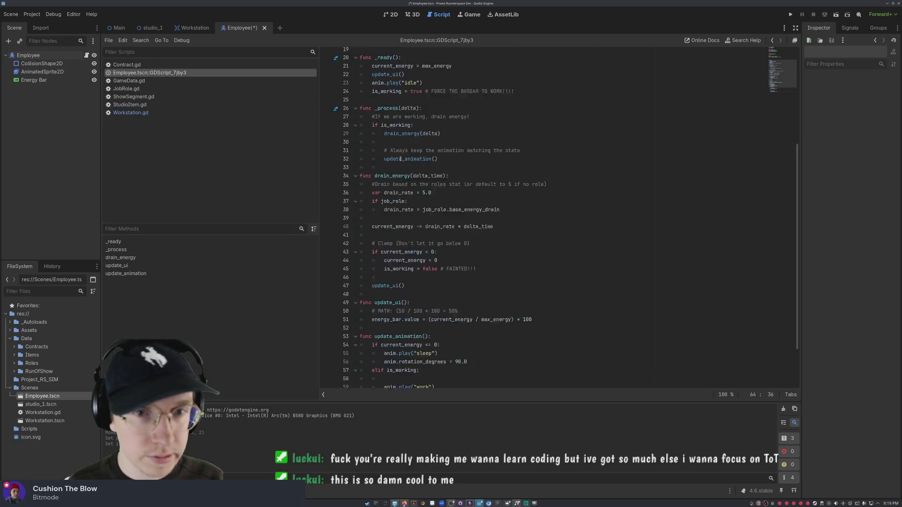
scroll(444, 188, down, 3)
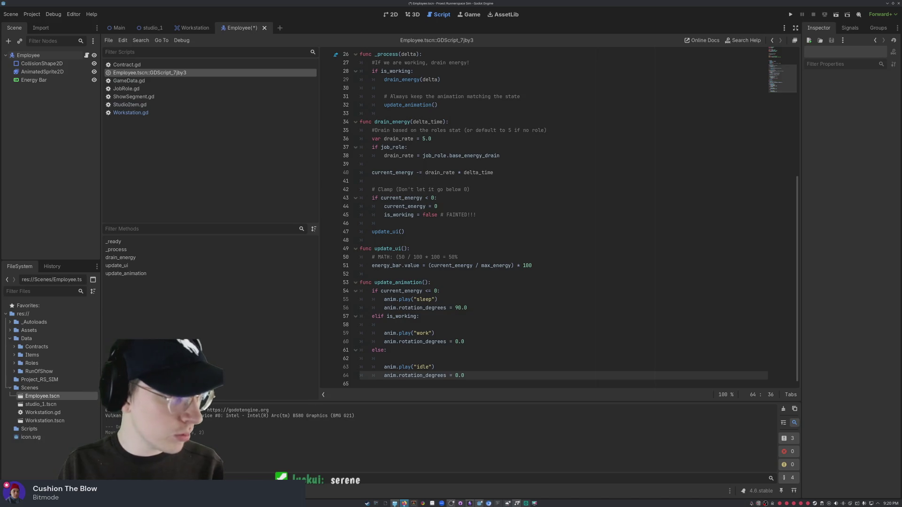
scroll(587, 220, up, 8)
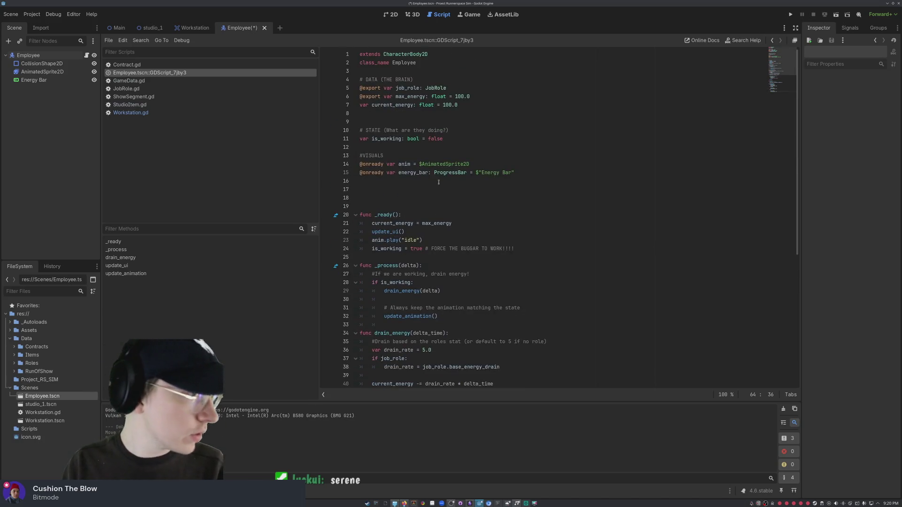
mouse_move(437, 172)
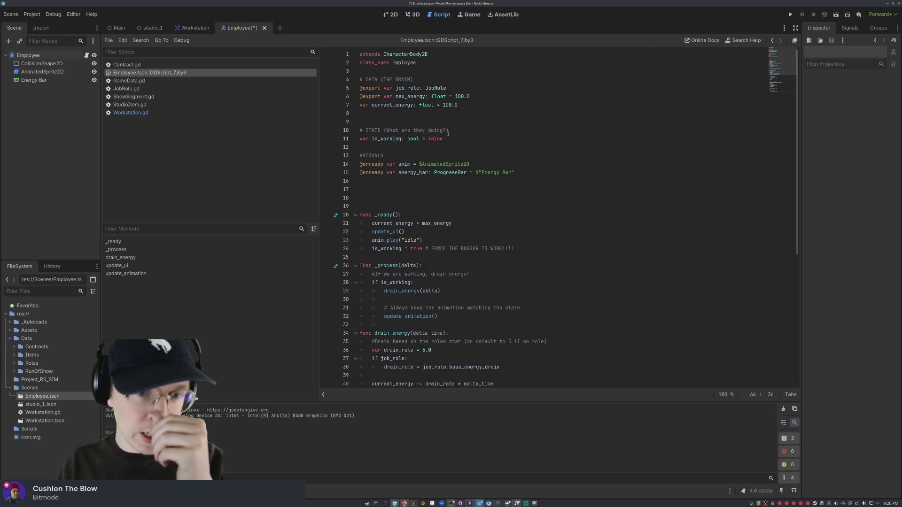
Step: Declare sway_amount: float = 0.3 on line 17, commented '# High number = More dramatic swing'
click(520, 175)
key(Down)
key(Down)
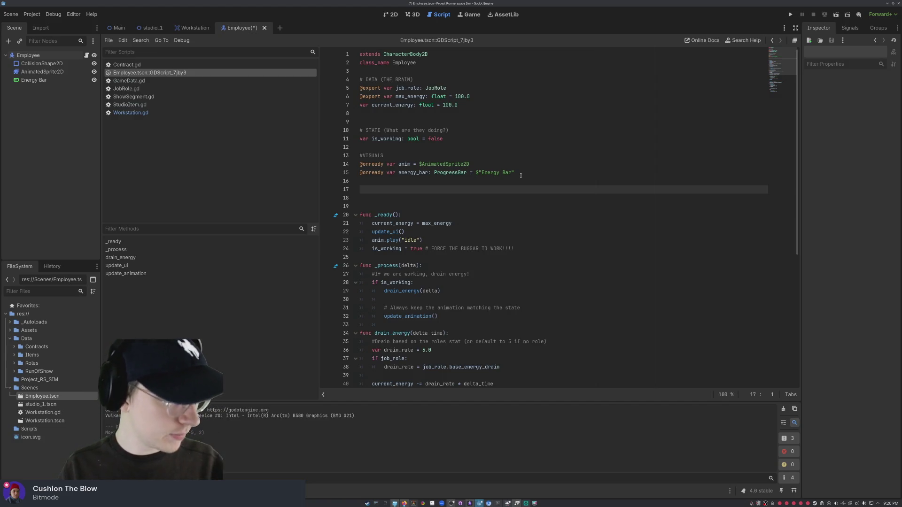
text(va)
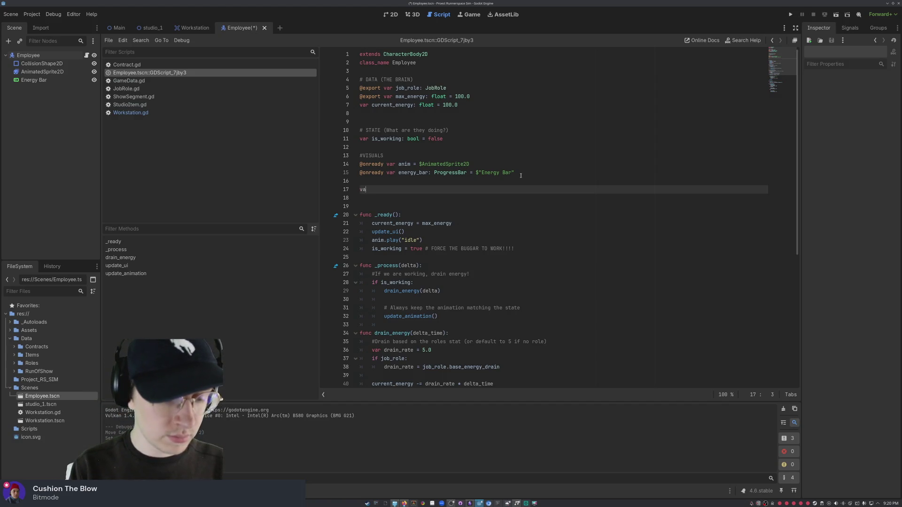
text(r sway_amount)
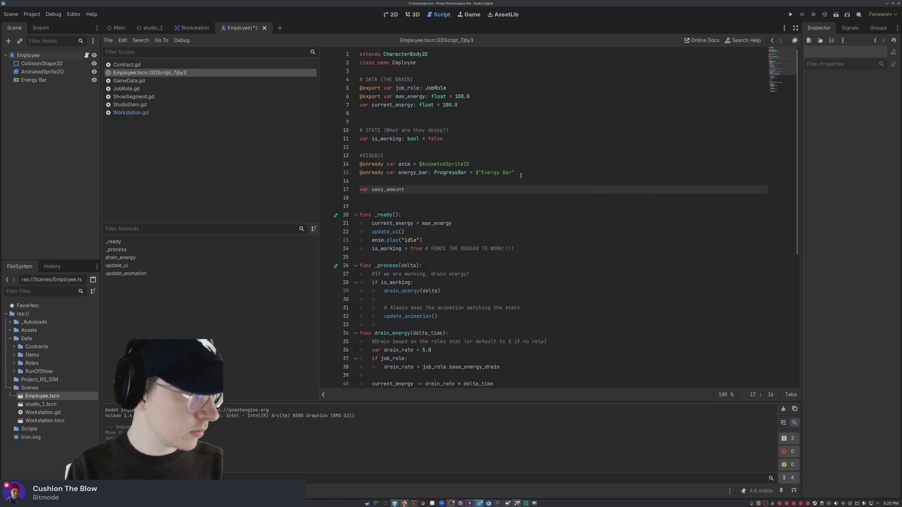
text(: float)
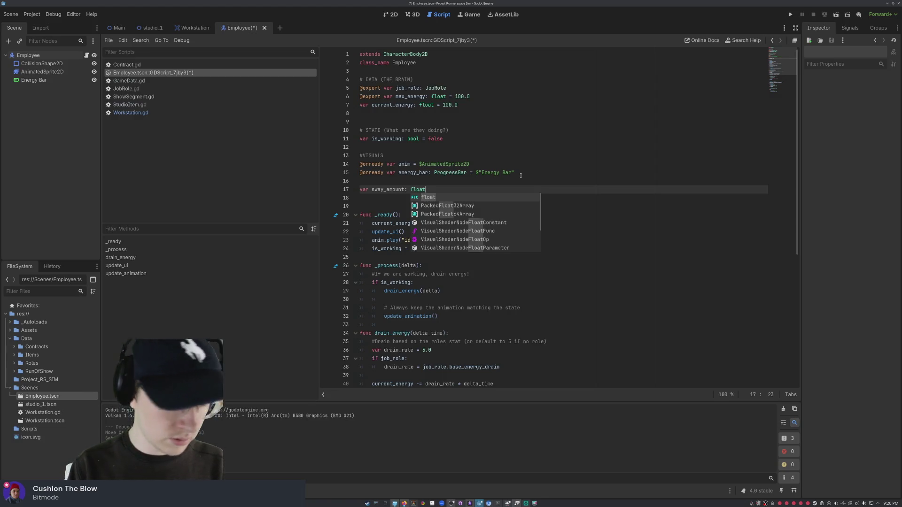
text( = 0.3)
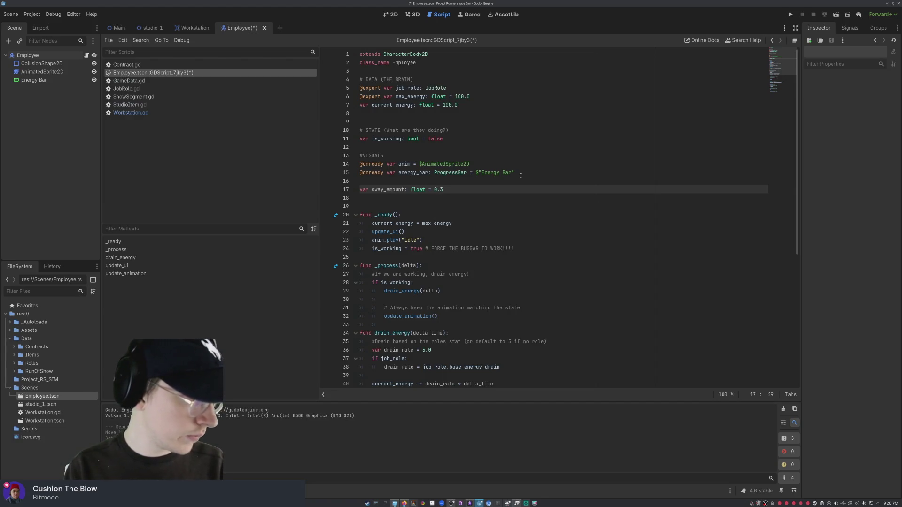
text( # High nu)
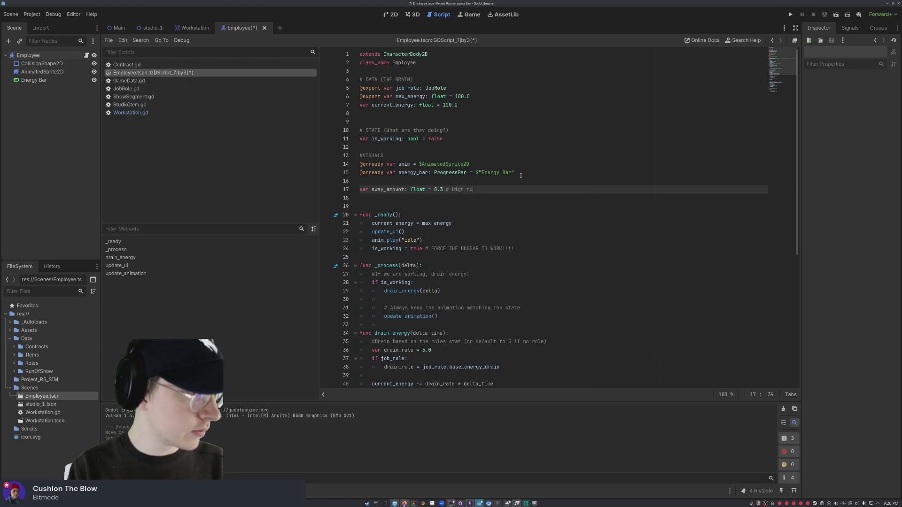
text(mber = mor)
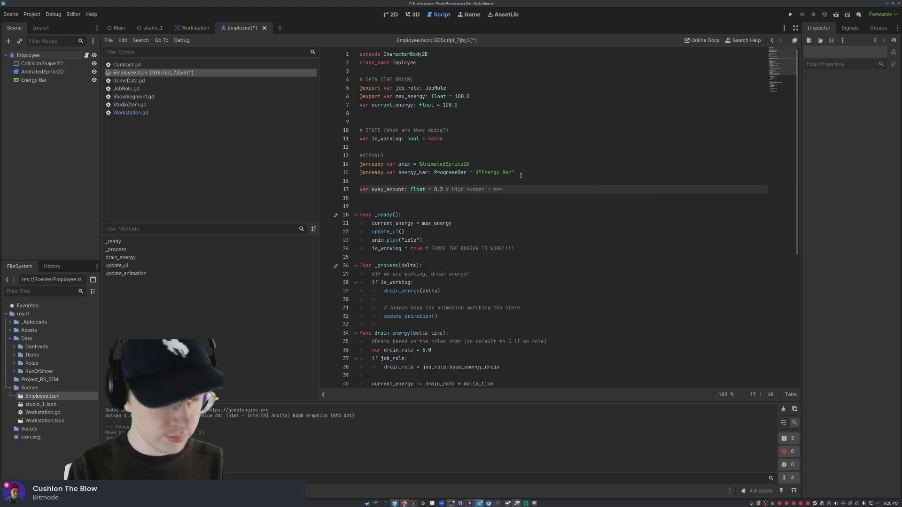
key(BackSpace)
key(BackSpace)
key(BackSpace)
text(More dramat)
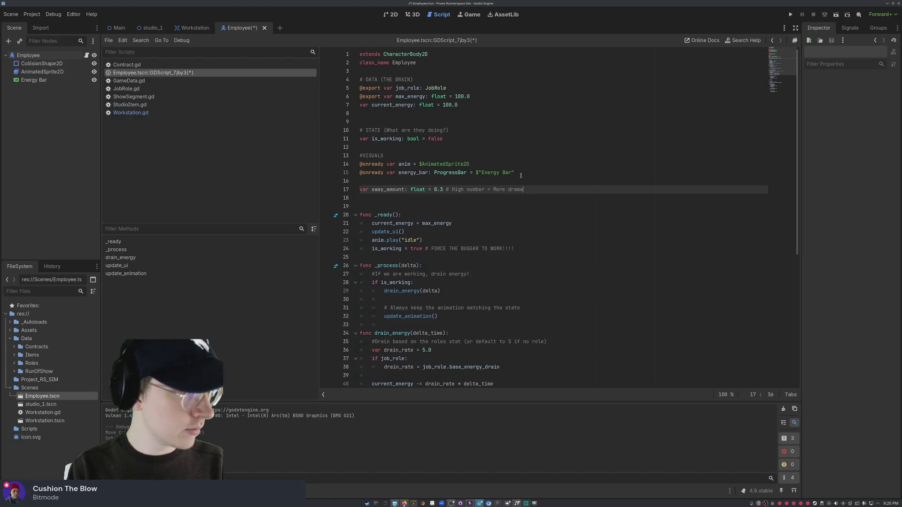
text(ic swing)
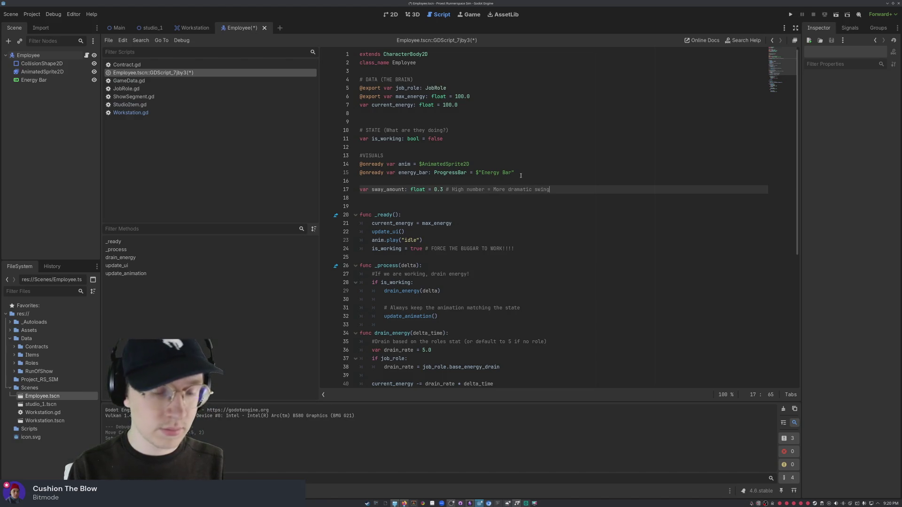
Step: Add var recovery_speed: float = 10.0 with comment '# High Number = they stand up faster'
key(Return)
text(var )
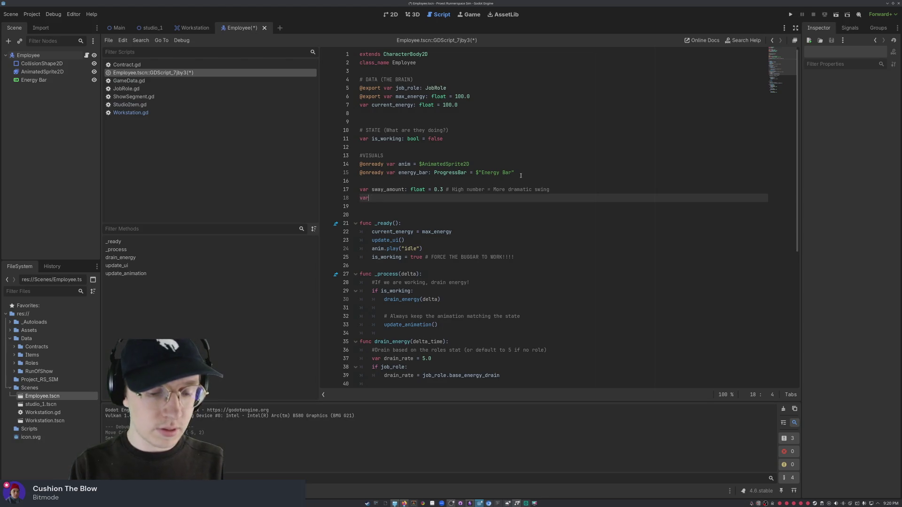
text(recovery)
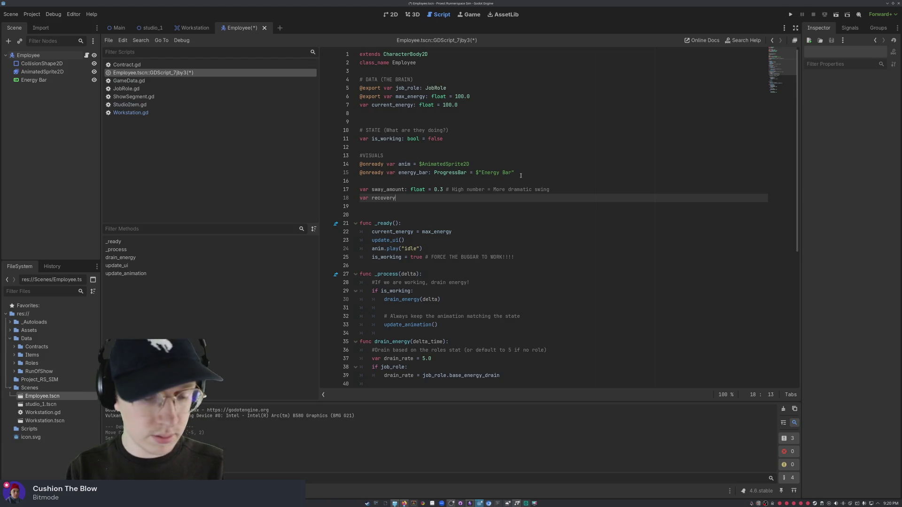
text(_sp)
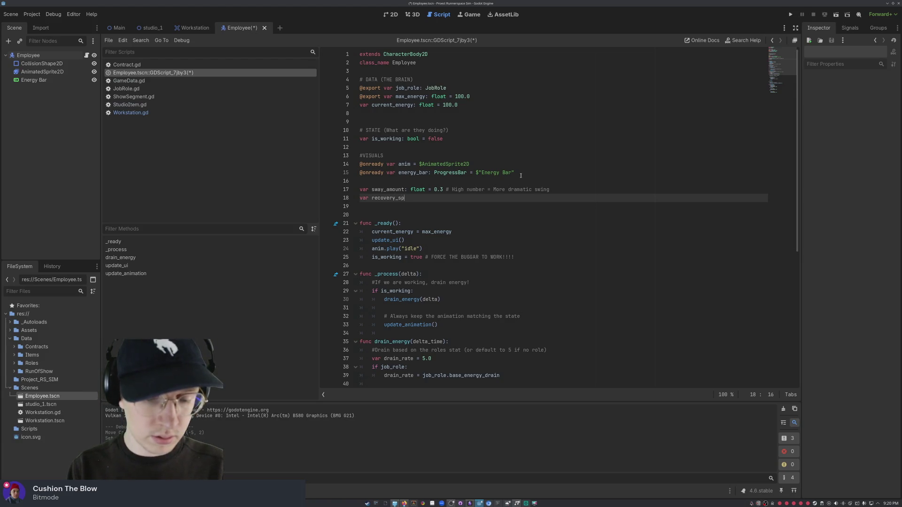
text(eed: float)
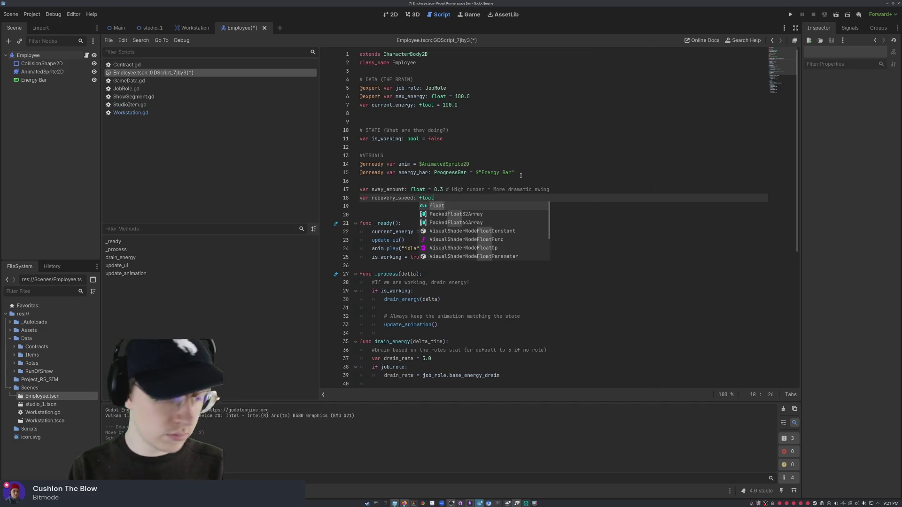
text( = 10.0 #)
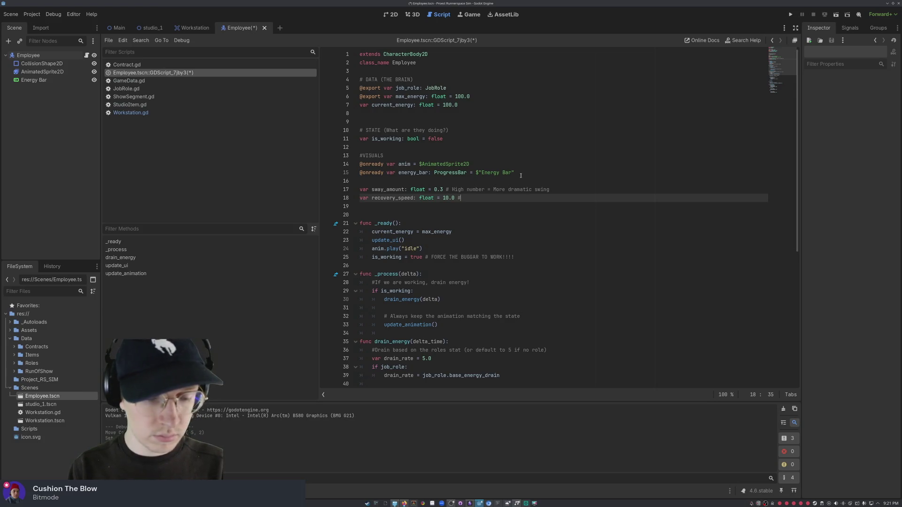
text( High Num)
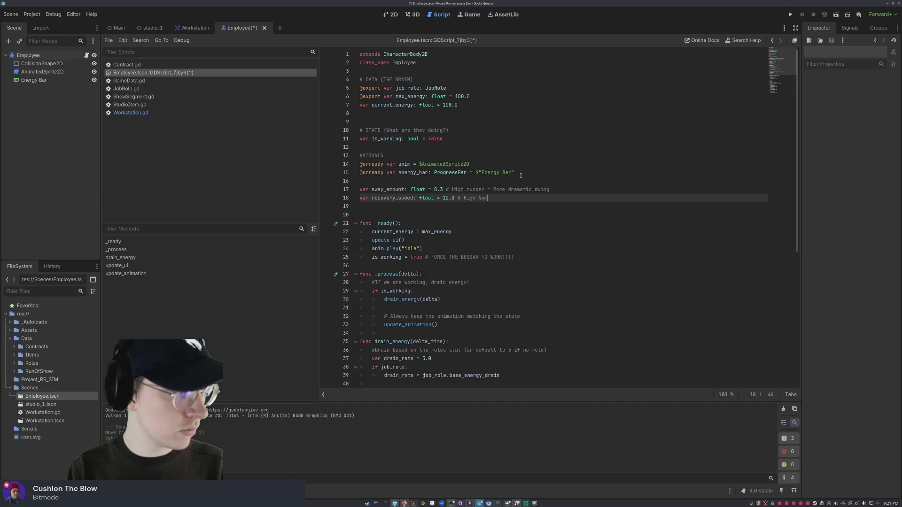
text(ber = the)
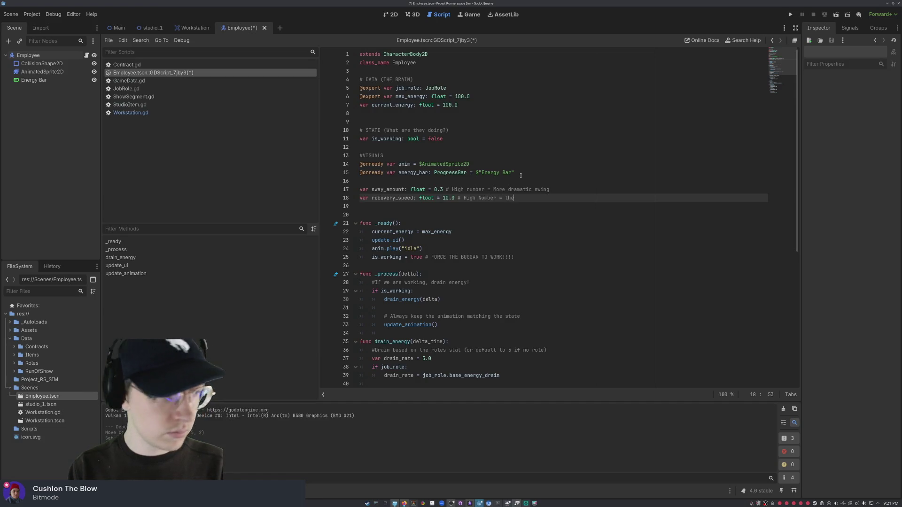
text(y stand up faster)
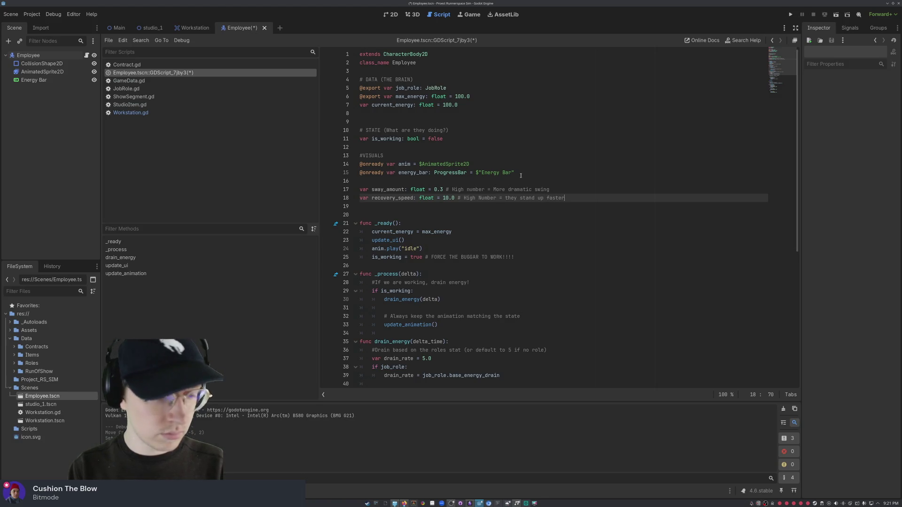
scroll(454, 160, down, 3)
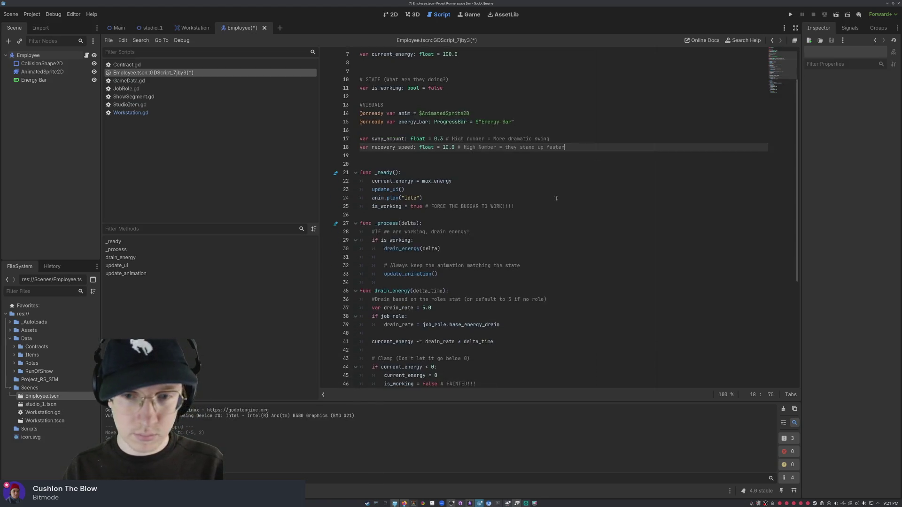
key(Up)
key(Down)
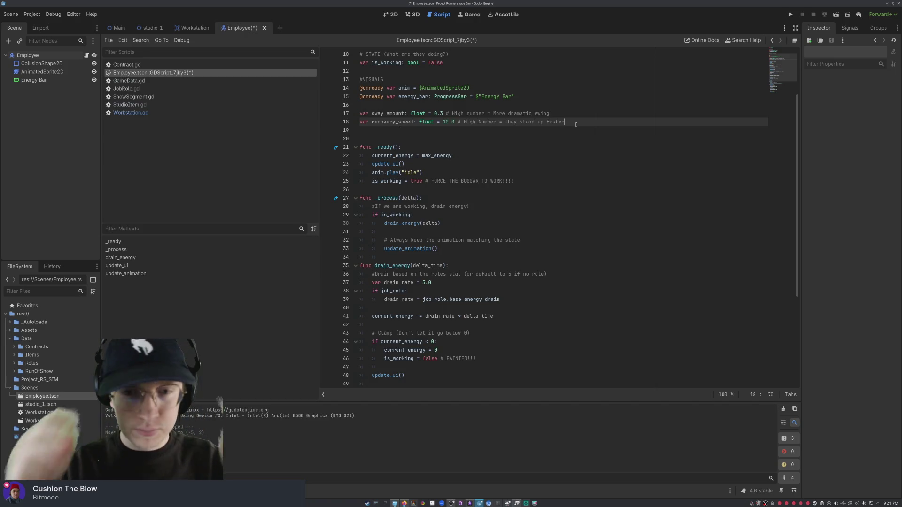
click(442, 113)
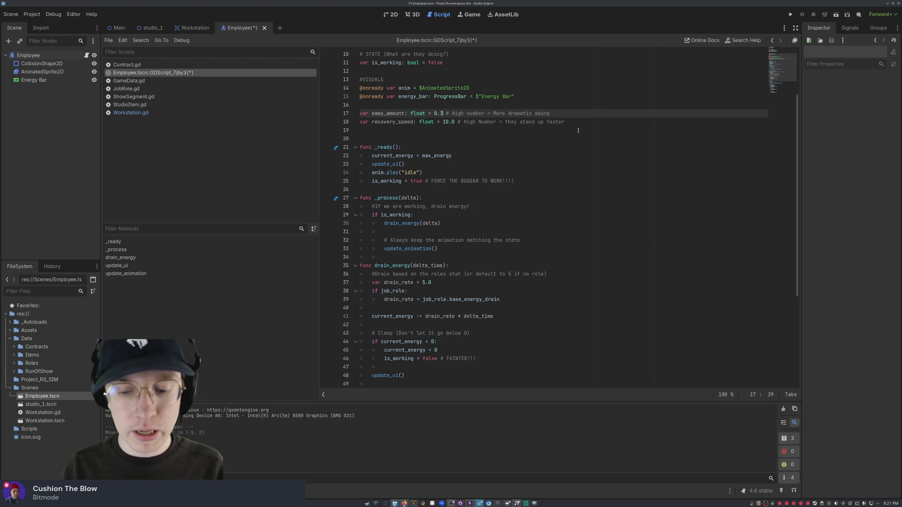
key(BackSpace)
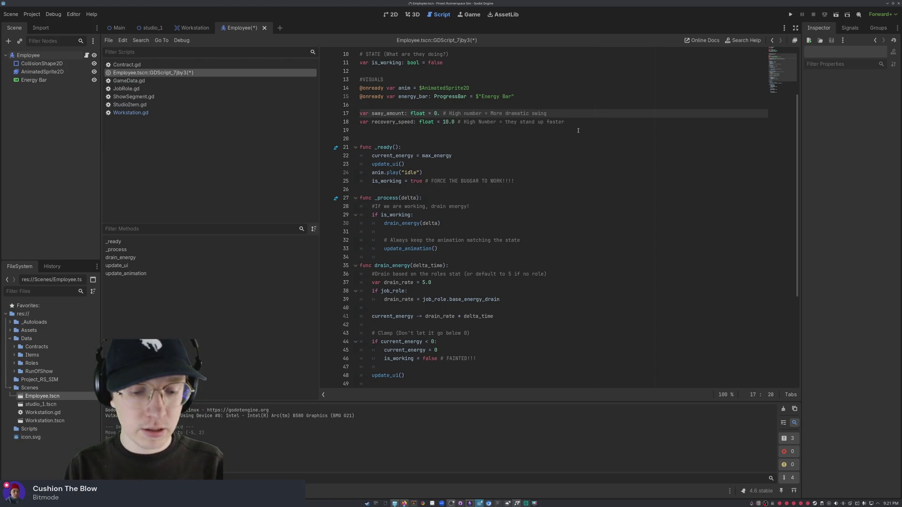
text(8)
key(BackSpace)
text(3)
click(576, 122)
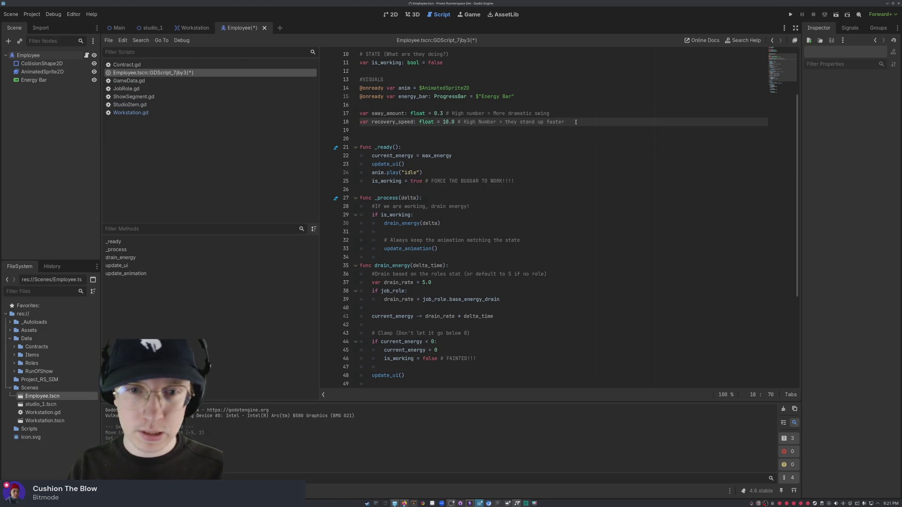
key(Down)
key(Down)
key(Down)
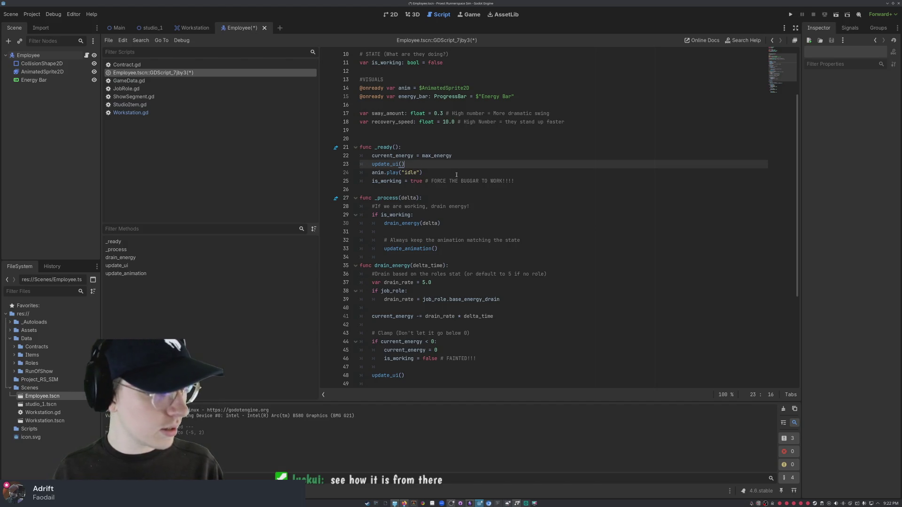
scroll(456, 175, down, 1)
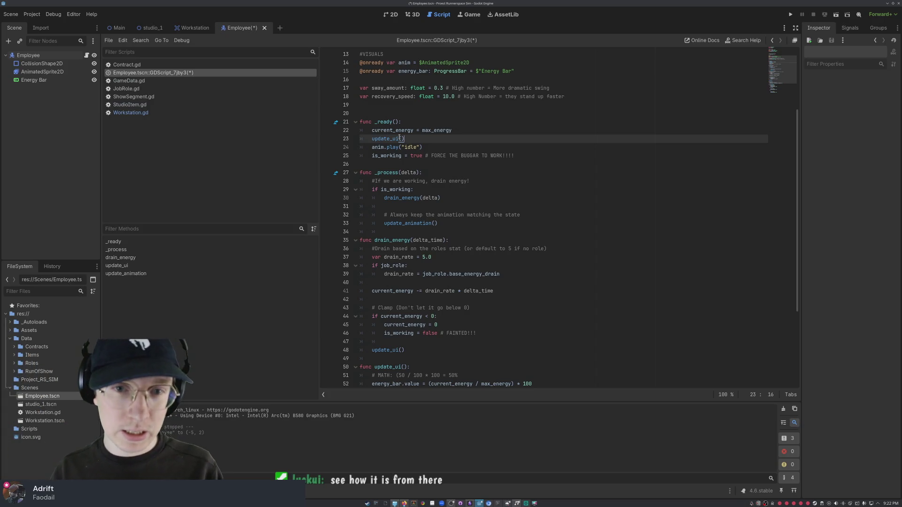
scroll(483, 164, down, 2)
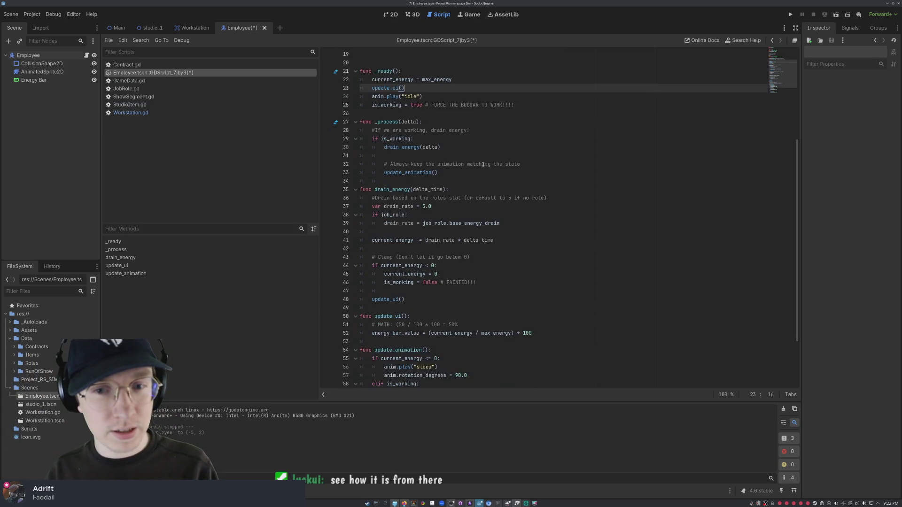
click(520, 105)
click(438, 96)
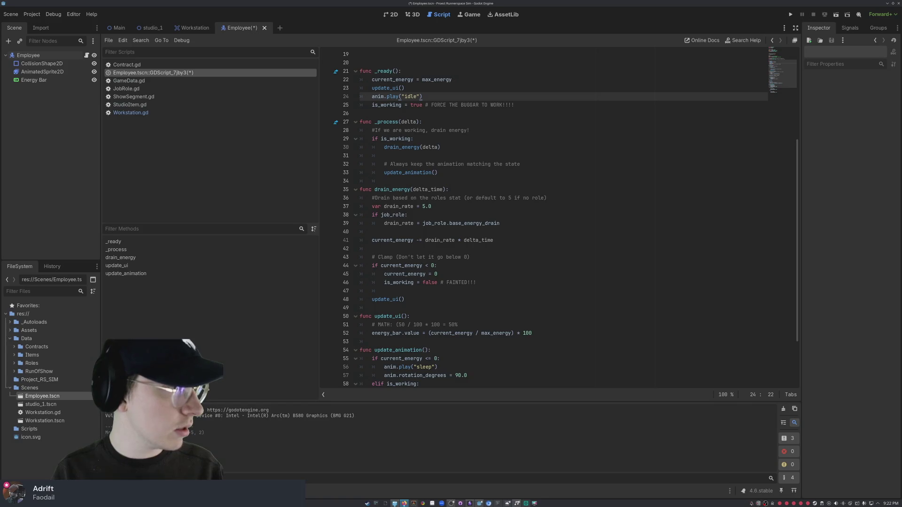
scroll(435, 207, up, 6)
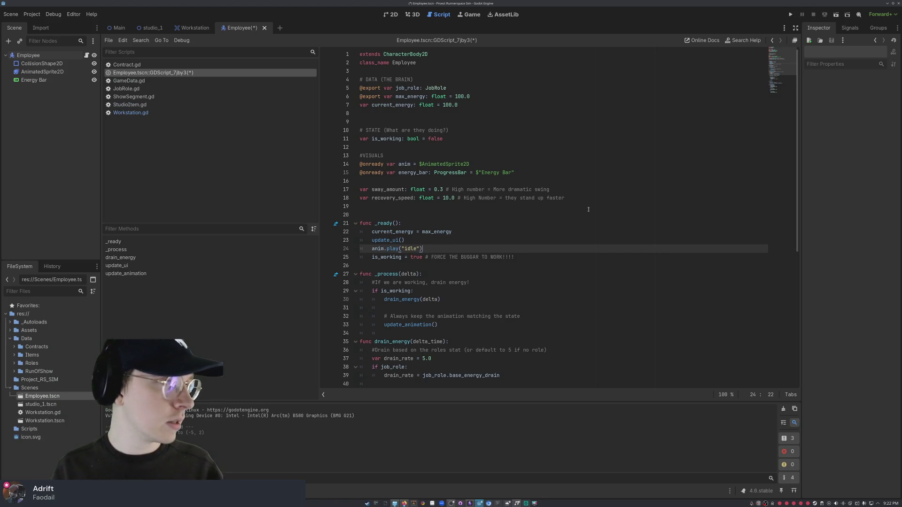
scroll(563, 207, down, 8)
scroll(517, 205, up, 10)
click(463, 109)
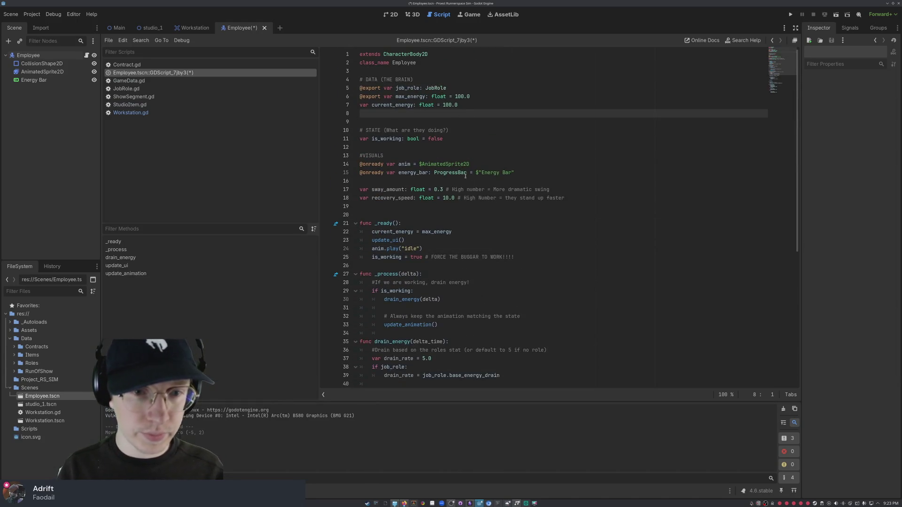
click(460, 65)
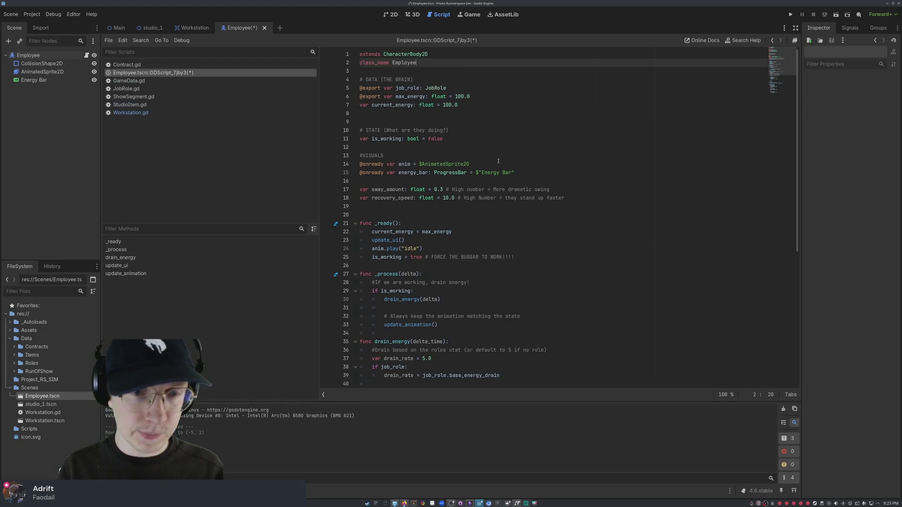
click(568, 198)
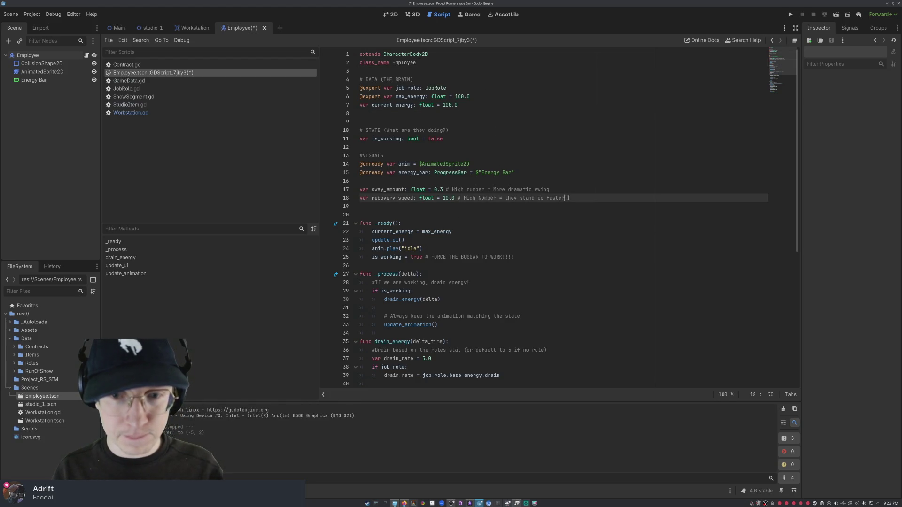
Step: Add the comment '# Know where the mouse was a frame ago' below recovery_speed
key(Return)
key(Return)
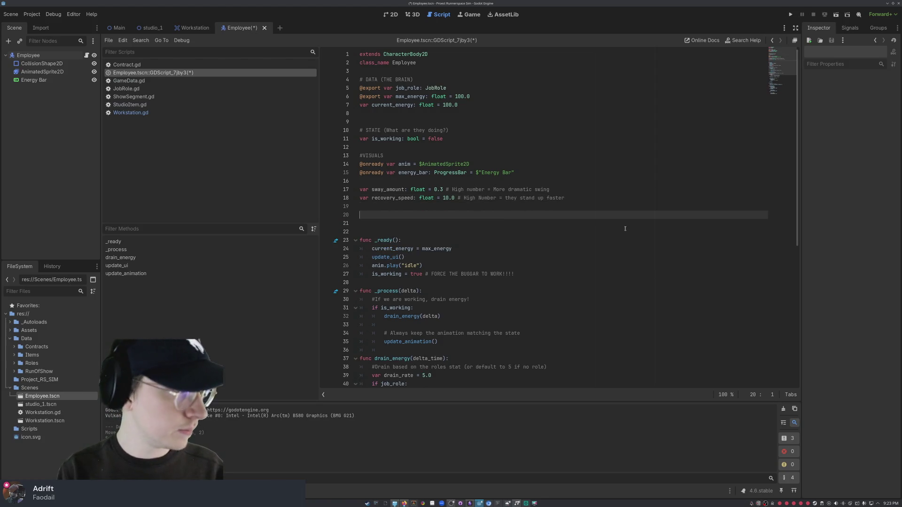
text(# )
text(Last)
key(BackSpace)
key(BackSpace)
key(BackSpace)
text(Know where the mouse was)
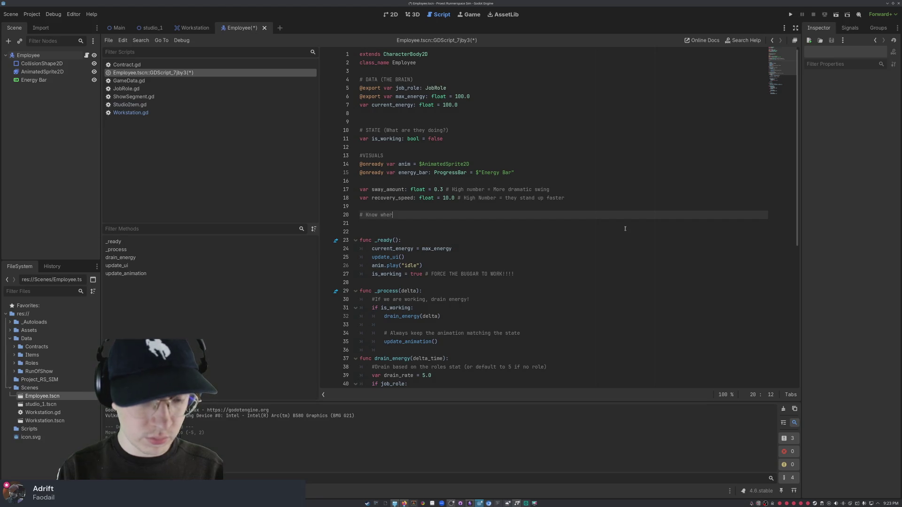
text( a frame ago)
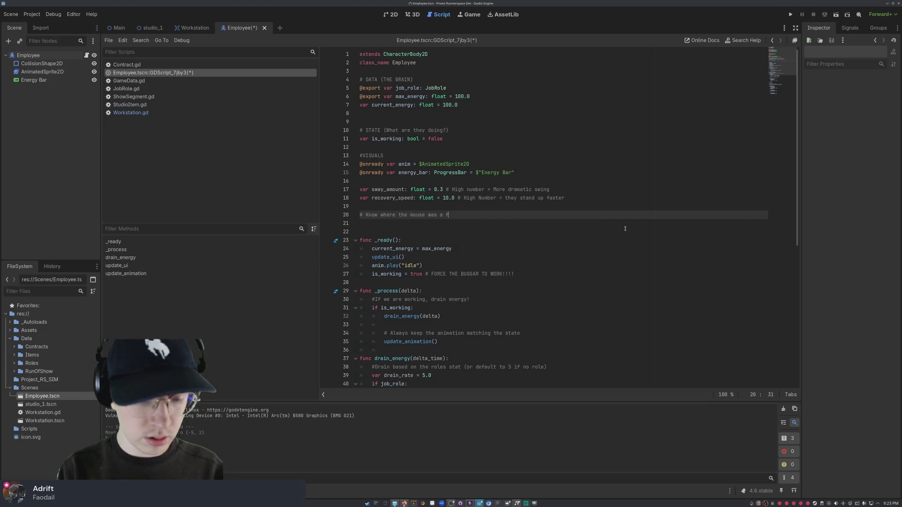
Step: Declare var last_mouse_pos: Vector2 on the line under the comment
key(Return)
text(var)
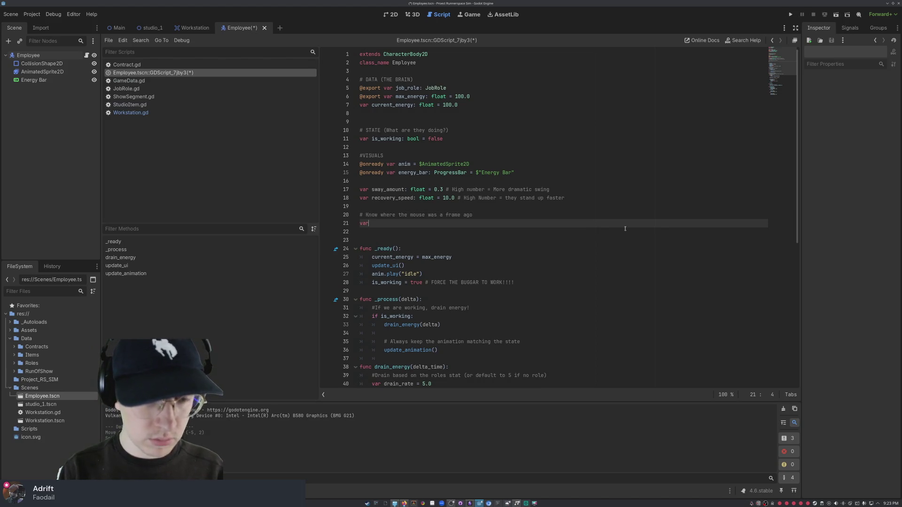
text(last mouse pos)
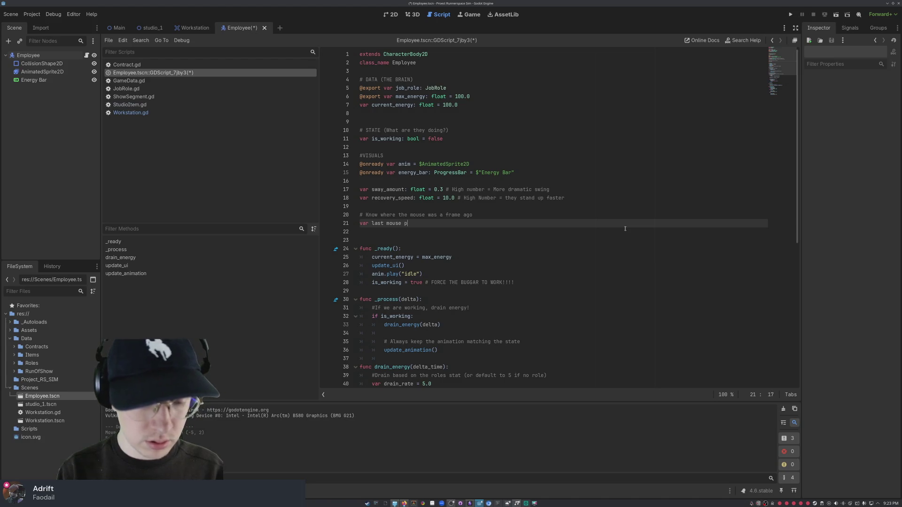
key(BackSpace)
key(BackSpace)
key(BackSpace)
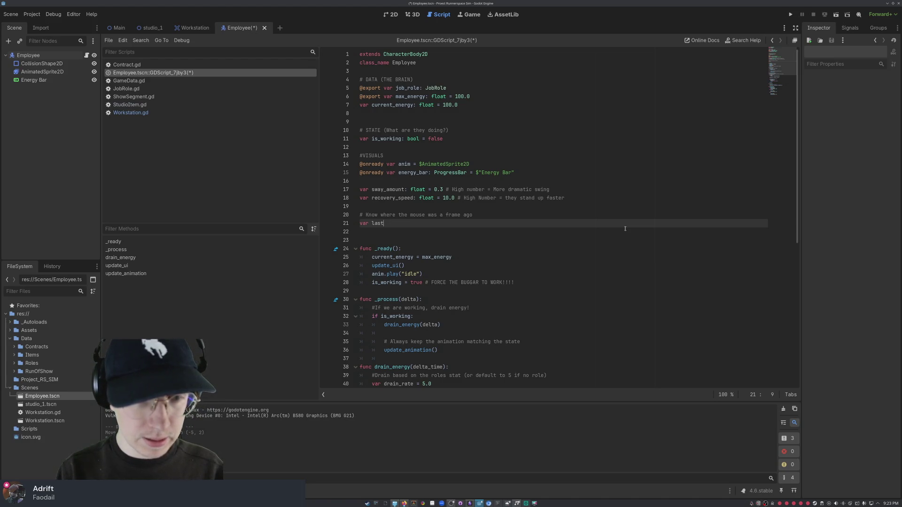
text(_mouse_position)
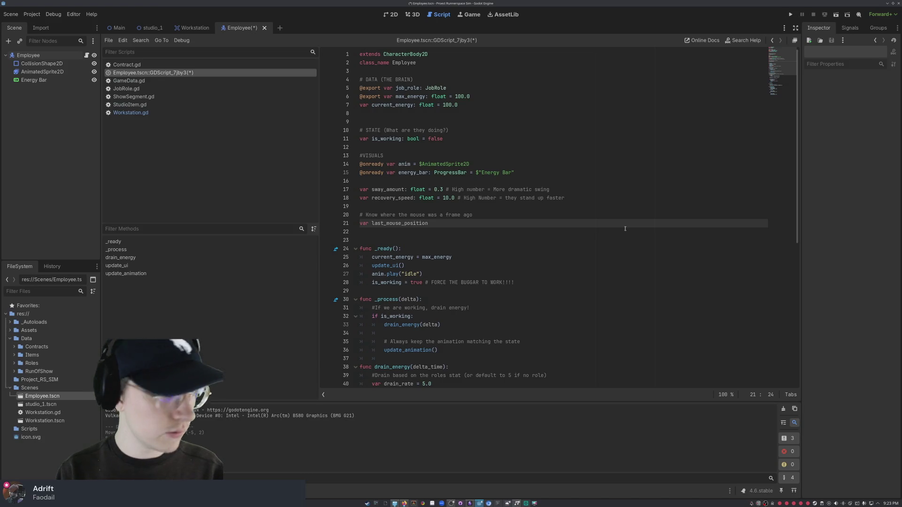
key(BackSpace)
key(BackSpace)
key(BackSpace)
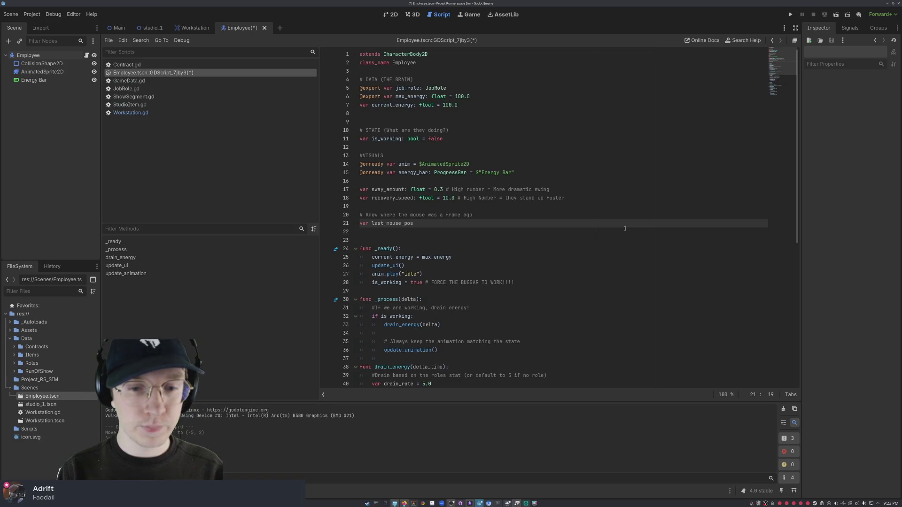
text(:Vector2)
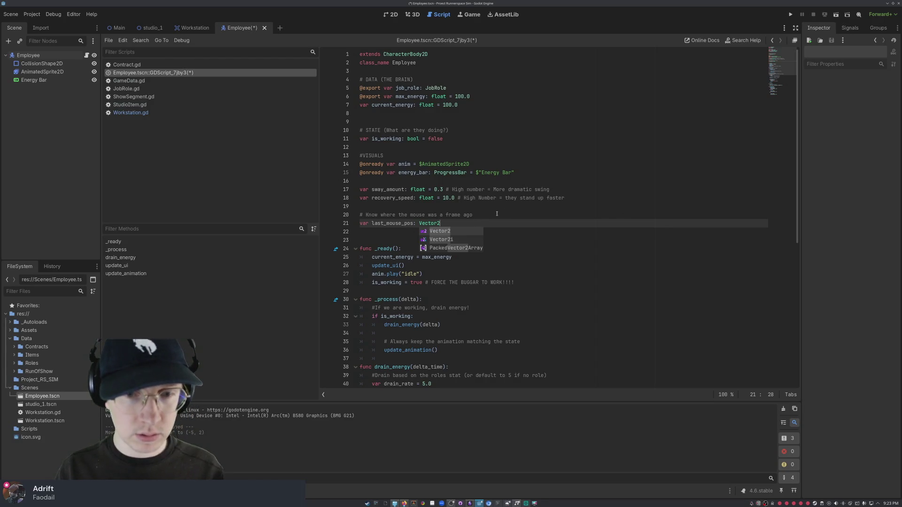
click(497, 214)
Step: Extend the comment: speed = where I am now - where I was a split second ago
text(.. Logic )
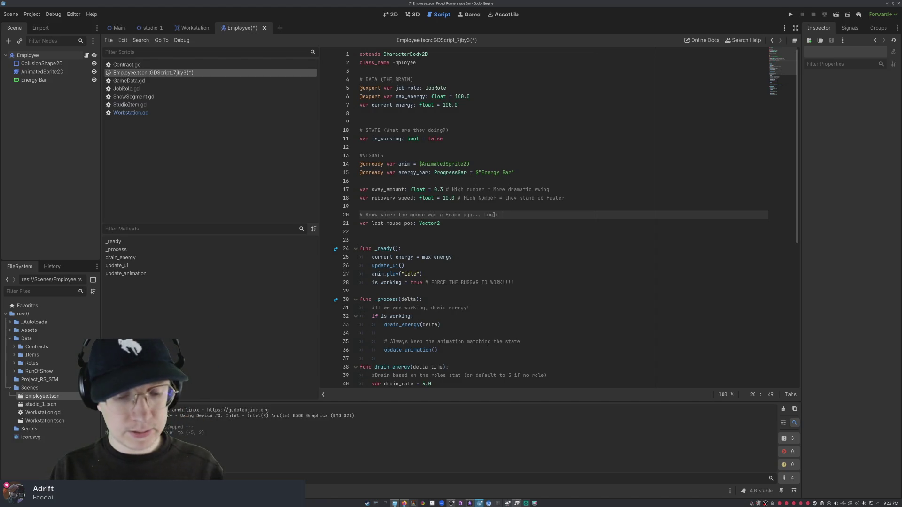
text(Speed = )
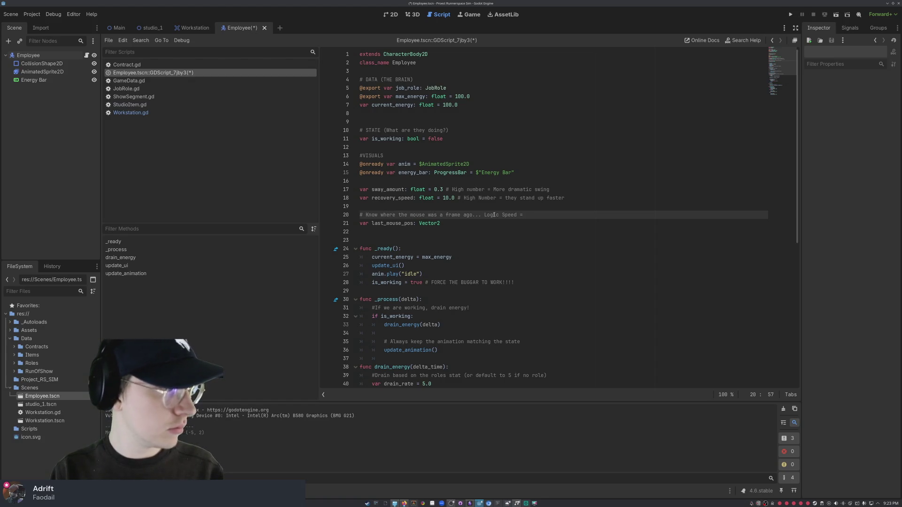
text(where I am now)
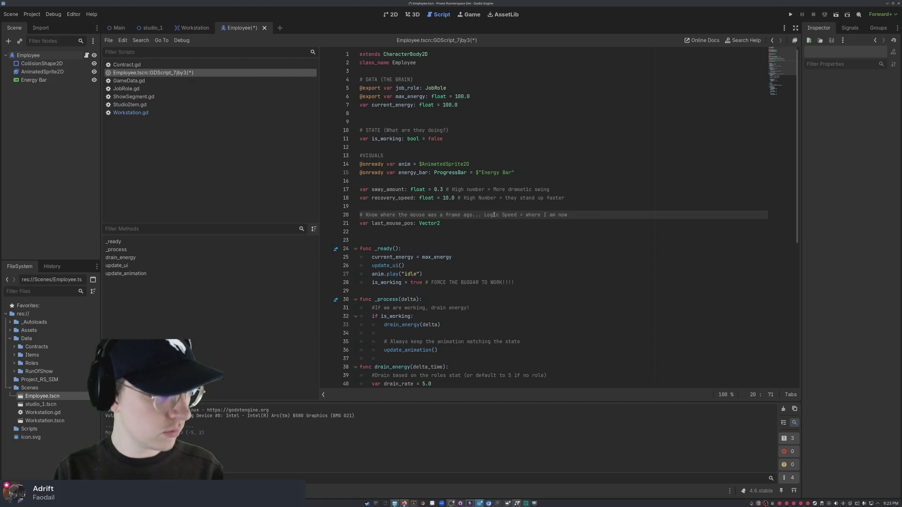
text( - where I )
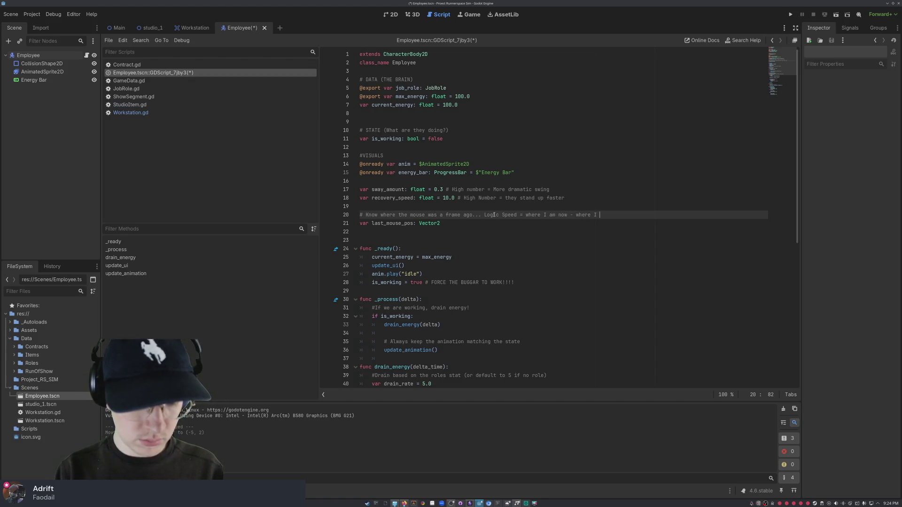
text(was a second )
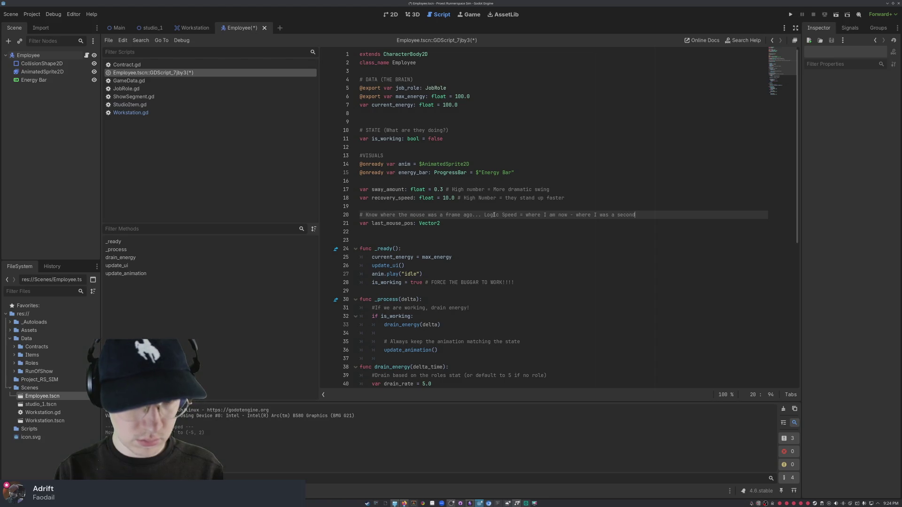
text(ao)
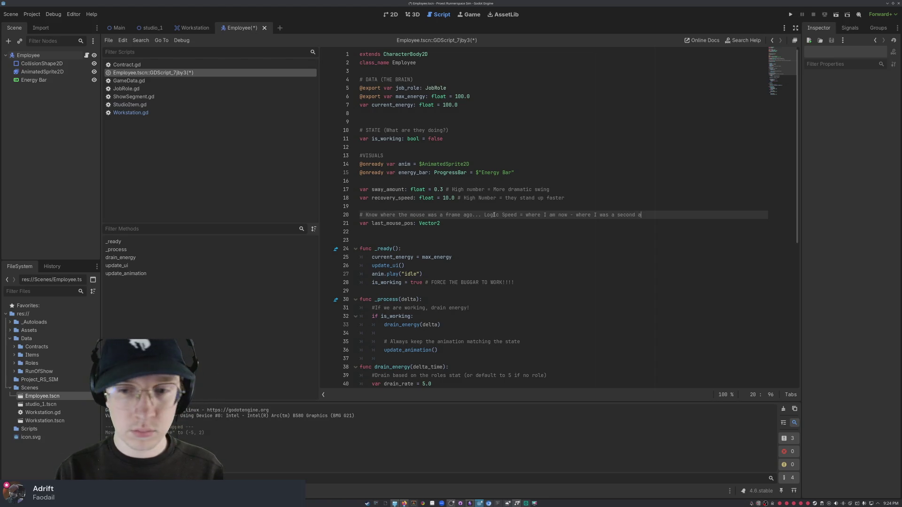
key(BackSpace)
text(go)
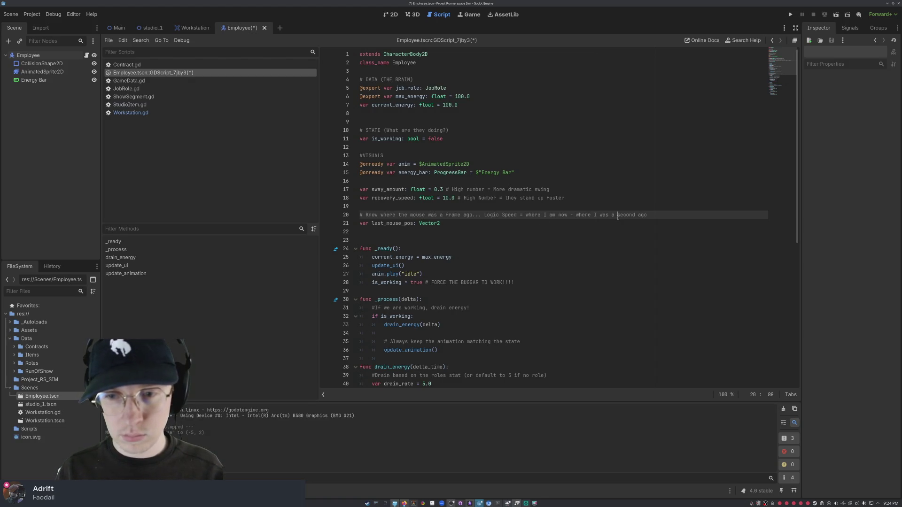
text(spl)
key(BackSpace)
text(lit s)
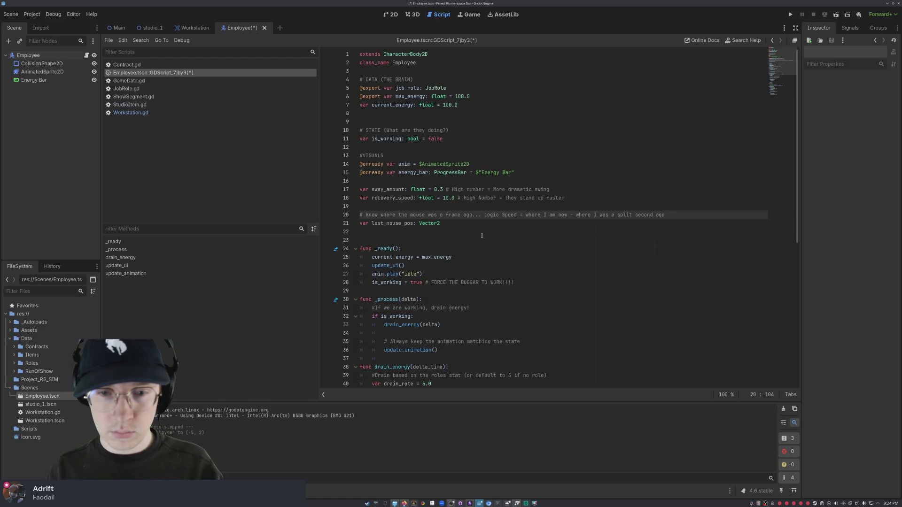
scroll(443, 192, down, 3)
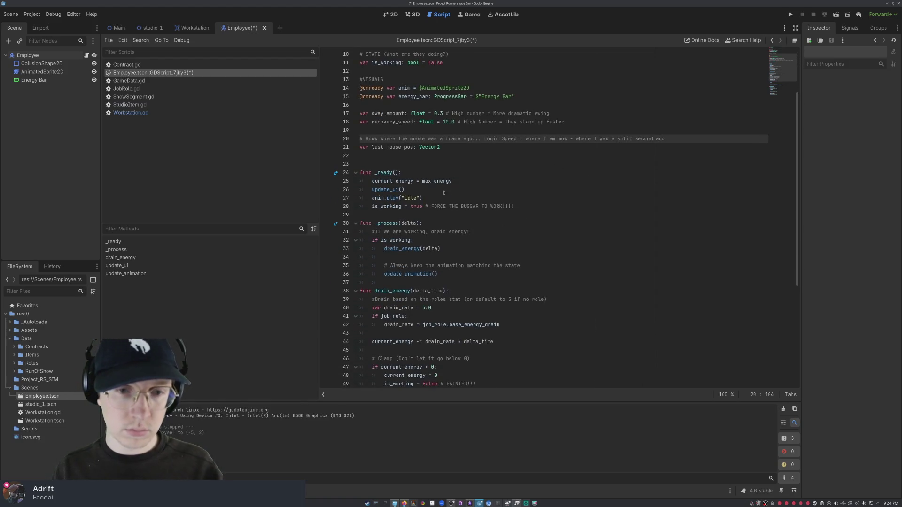
click(441, 148)
scroll(440, 148, down, 3)
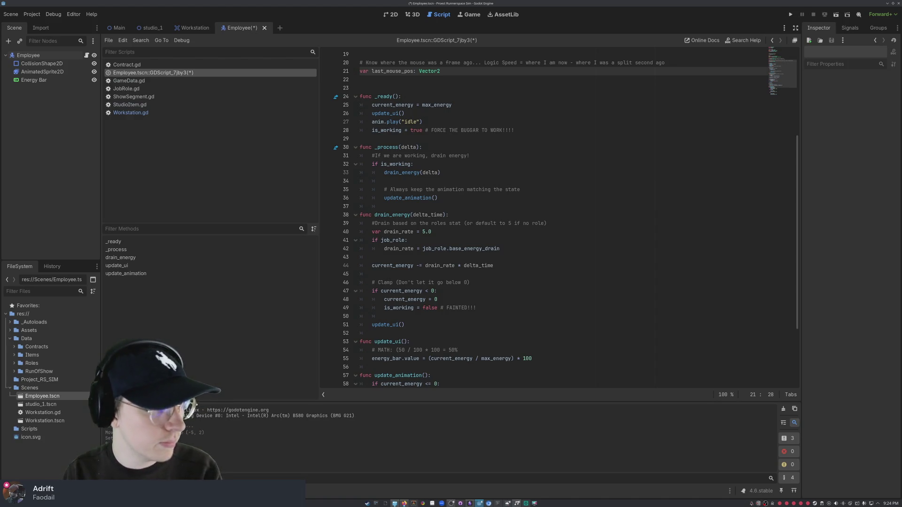
scroll(402, 123, up, 3)
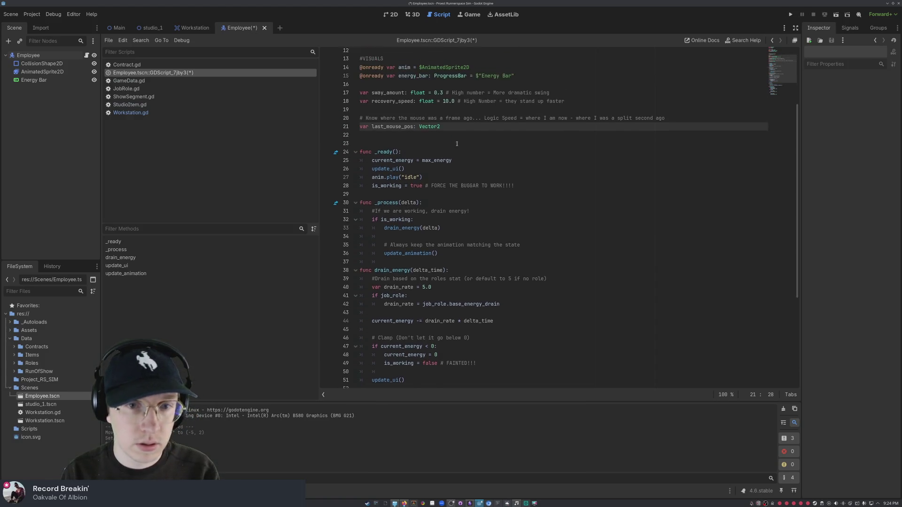
scroll(509, 149, down, 1)
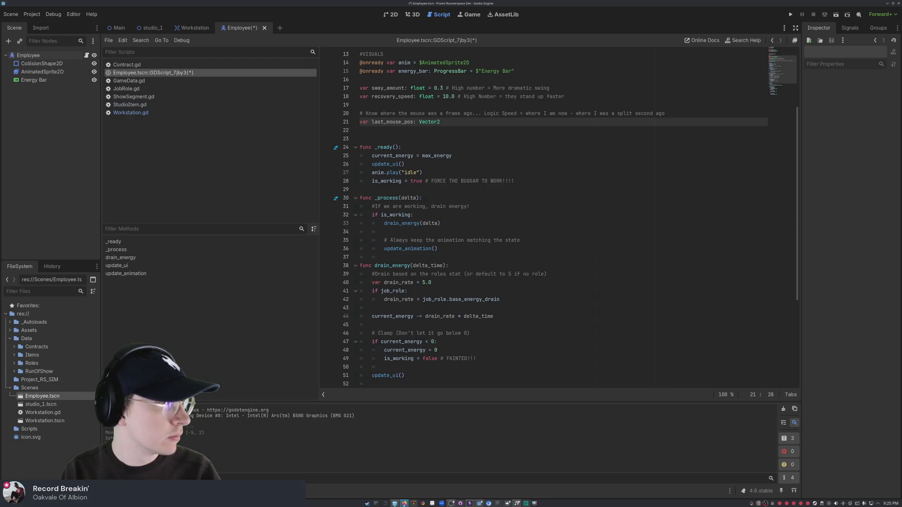
scroll(440, 155, down, 7)
scroll(440, 154, up, 10)
scroll(441, 154, up, 1)
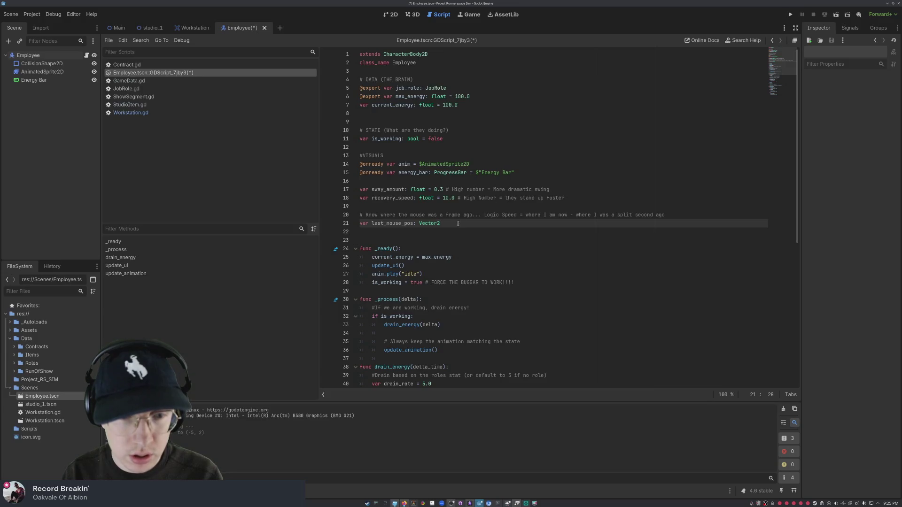
scroll(450, 224, down, 2)
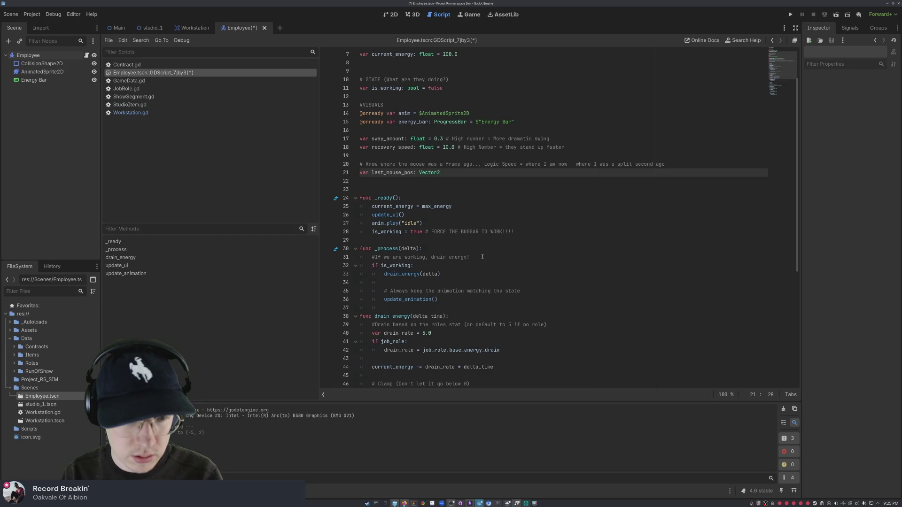
click(463, 249)
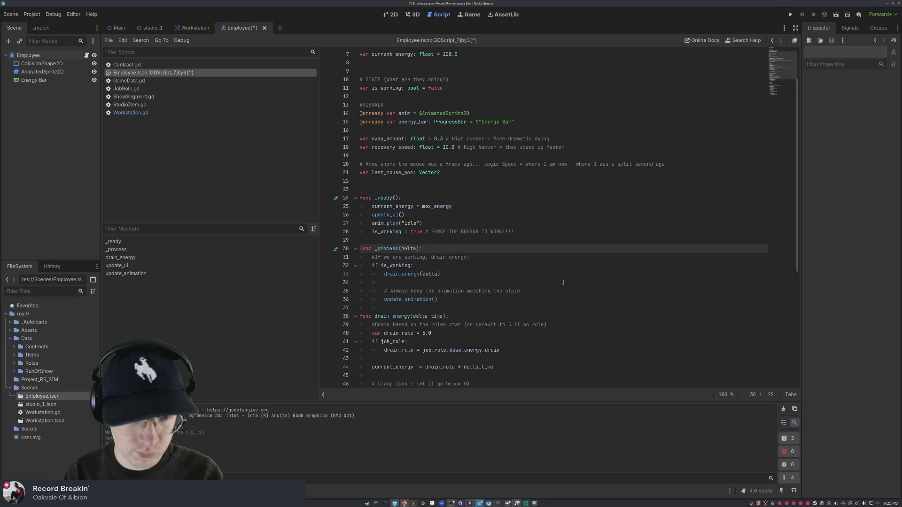
key(Return)
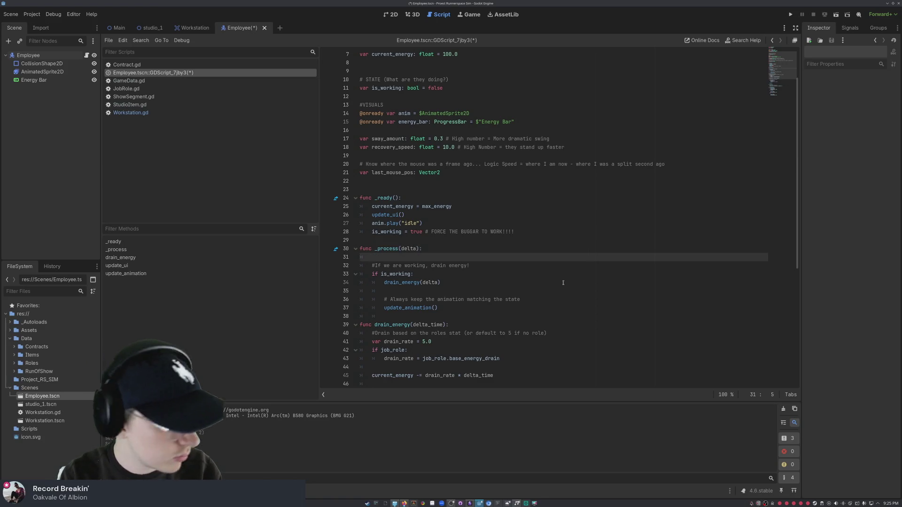
Step: Start _process with 'if is_dragged:' and the comment '# Get where the mouse is right now'
text(if )
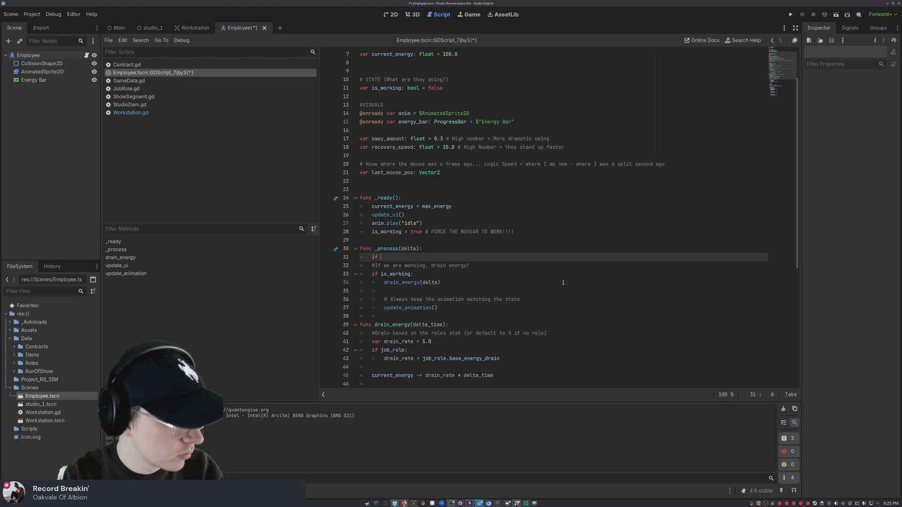
text(is_dragged:)
key(Return)
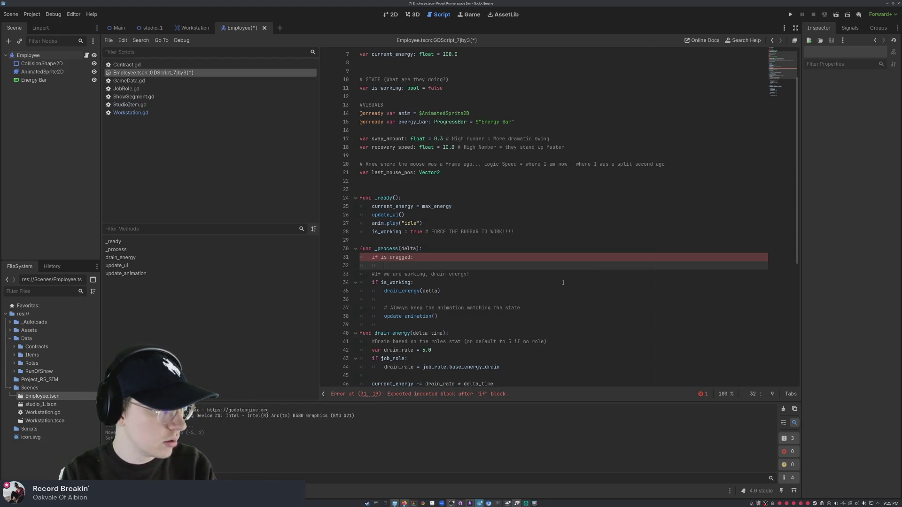
text(# Get)
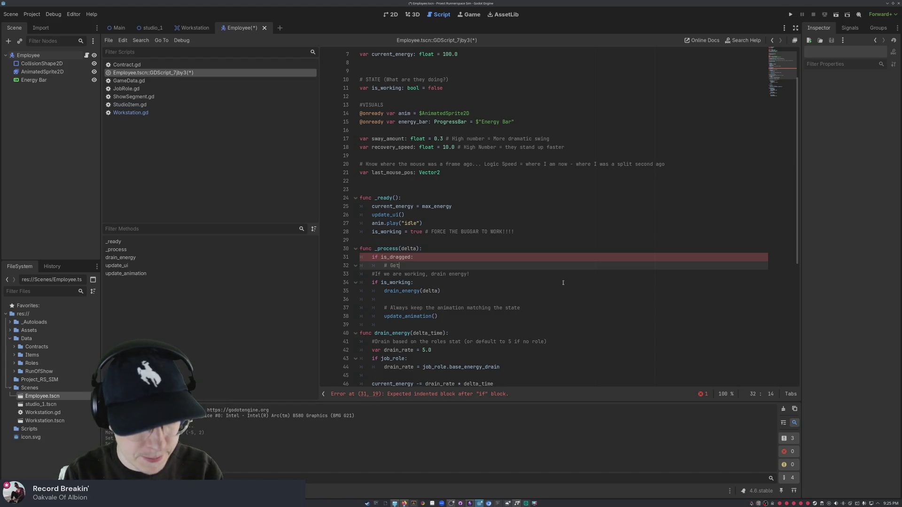
text( where the mou)
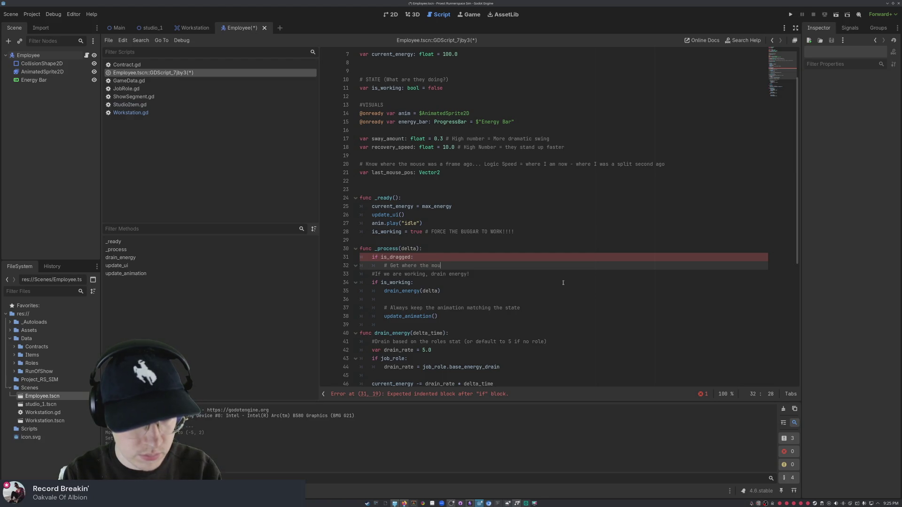
text(se is right now)
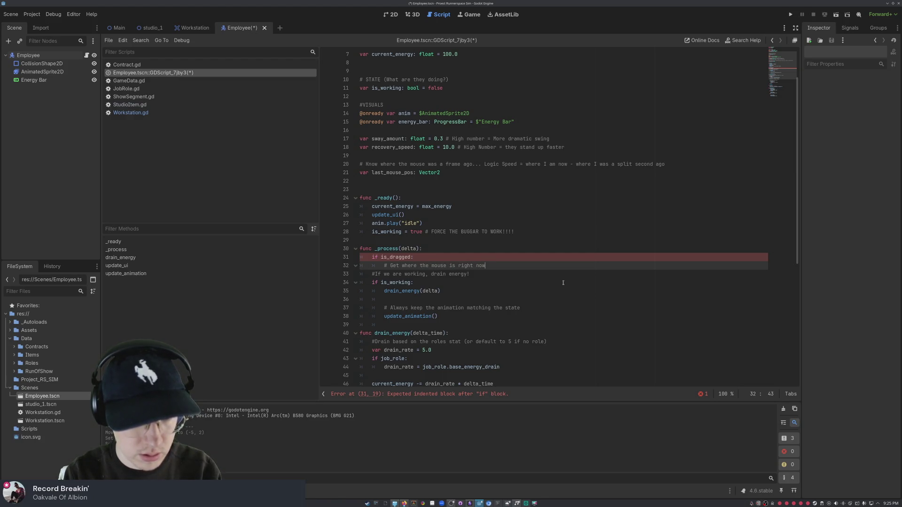
key(Return)
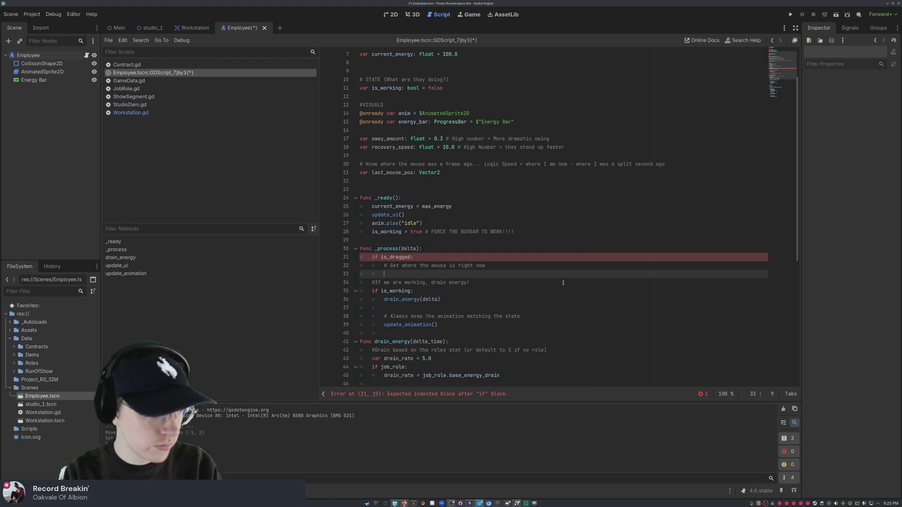
Step: Add var current_mouse_pos = get_global_mouse_position() inside the is_dragged block
text(var current_)
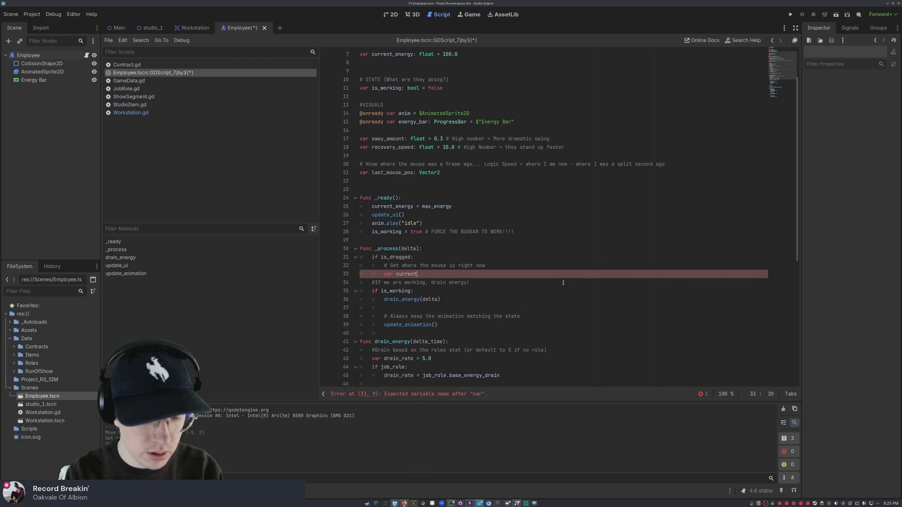
text(mouse_posi)
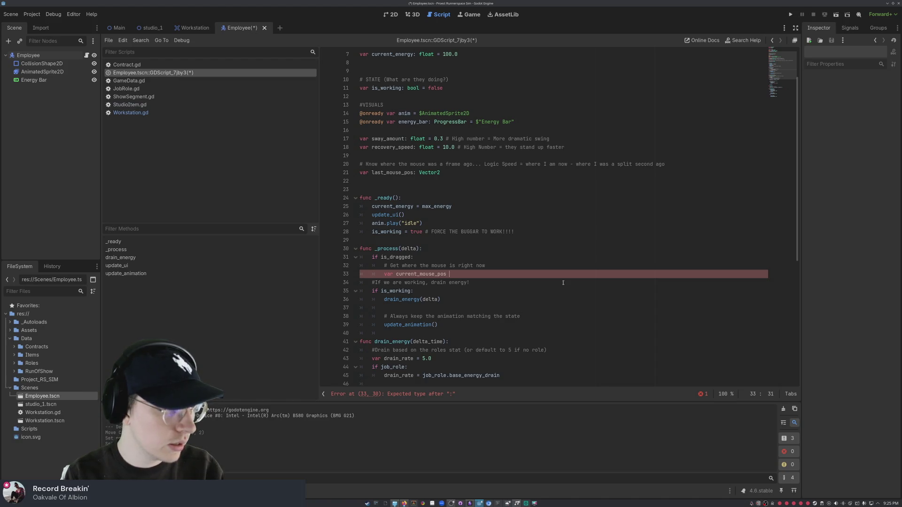
text(ge)
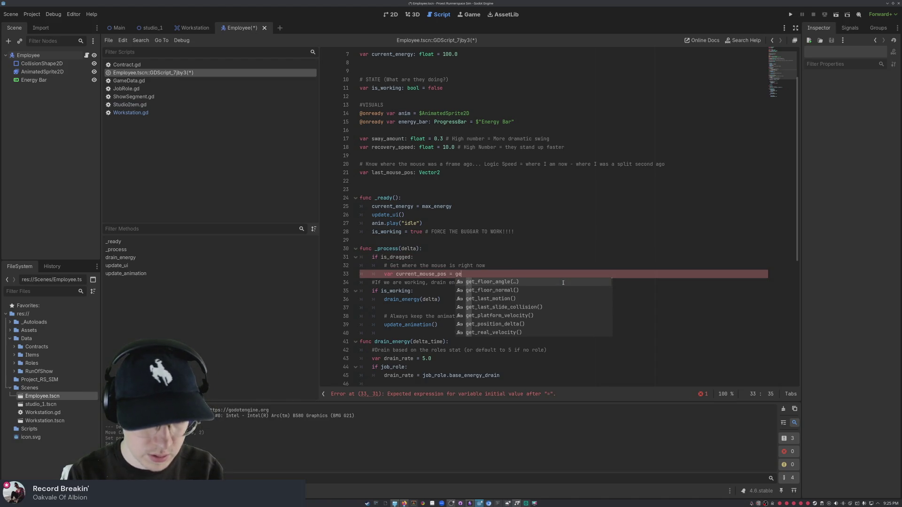
text(t+glob)
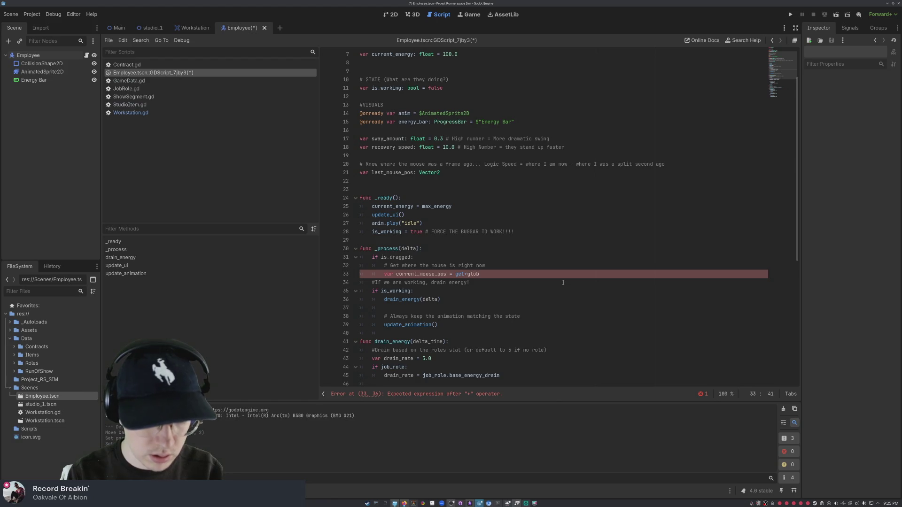
text(al_mouse_position)
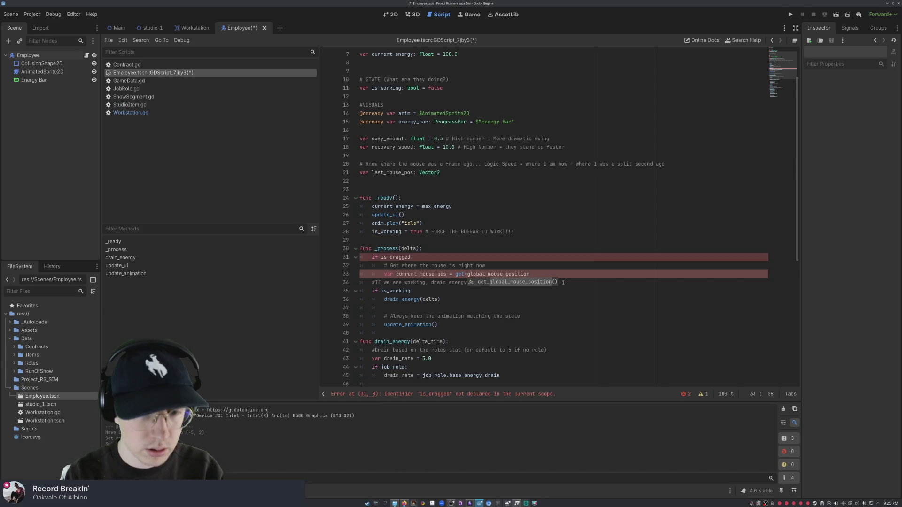
key(Return)
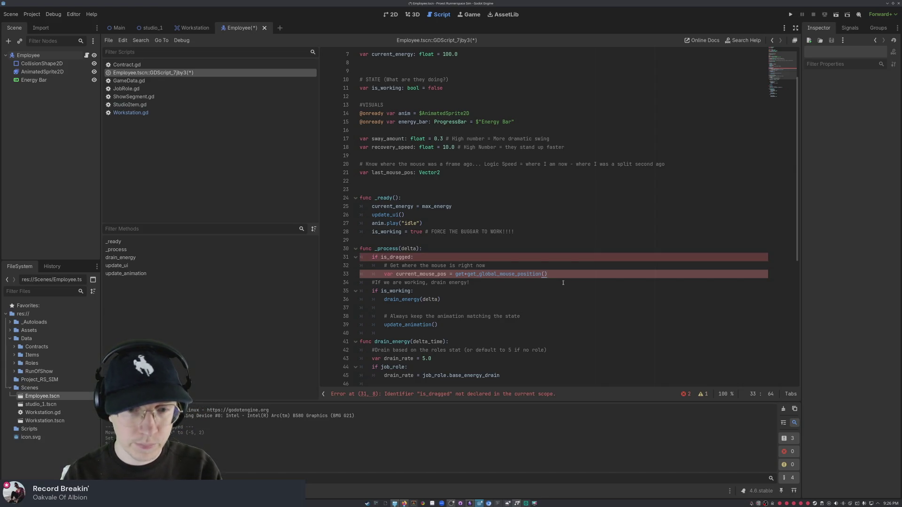
click(466, 274)
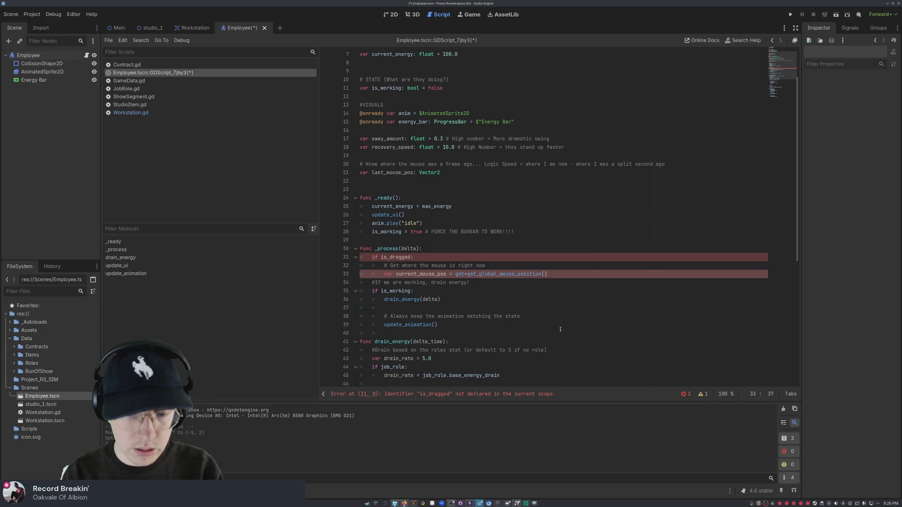
key(BackSpace)
key(BackSpace)
key(BackSpace)
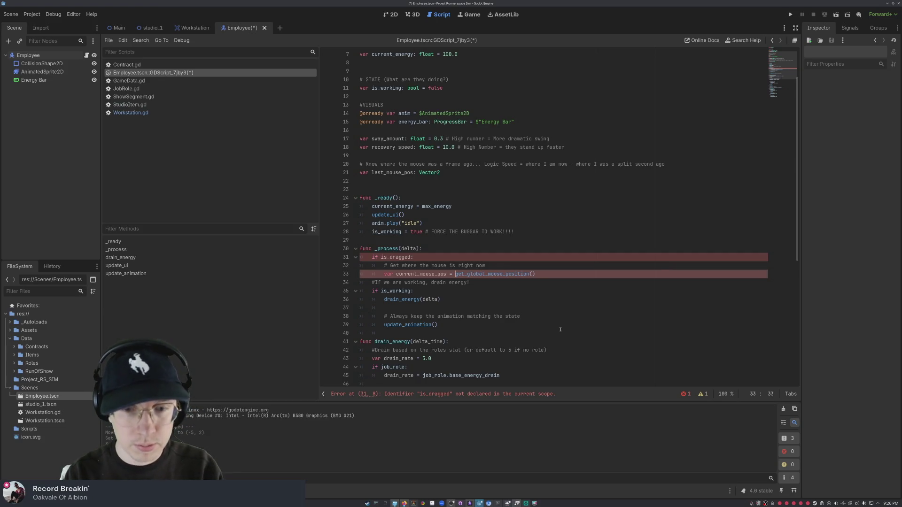
Step: Add a '#2 calculate velocity (Speed)' comment below the current_mouse_pos line
click(502, 296)
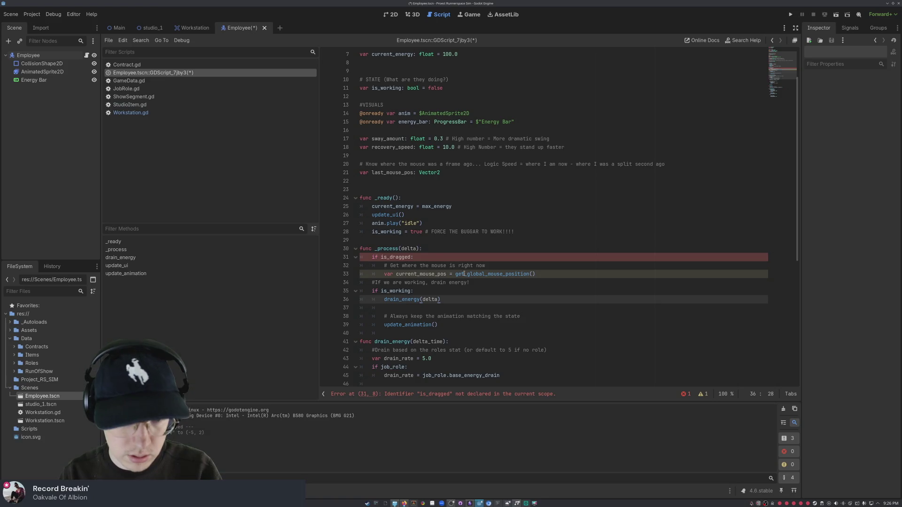
click(567, 274)
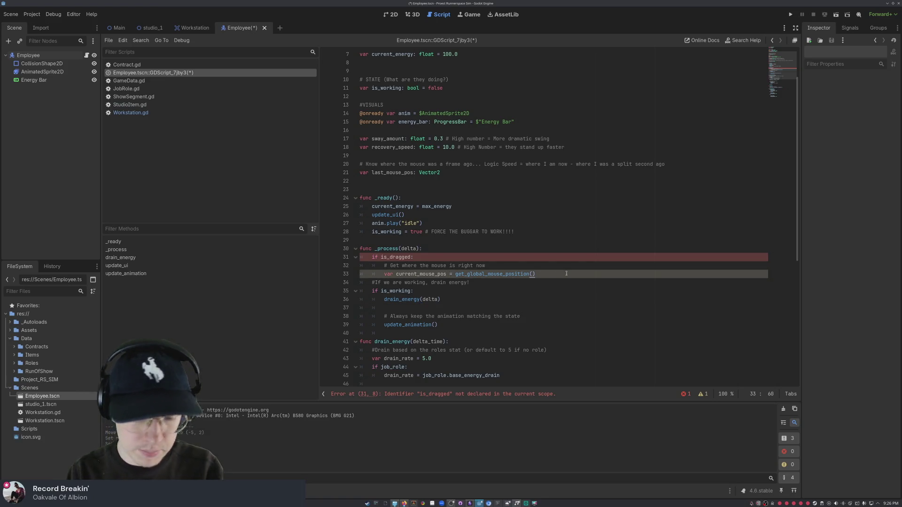
key(Return)
key(Return)
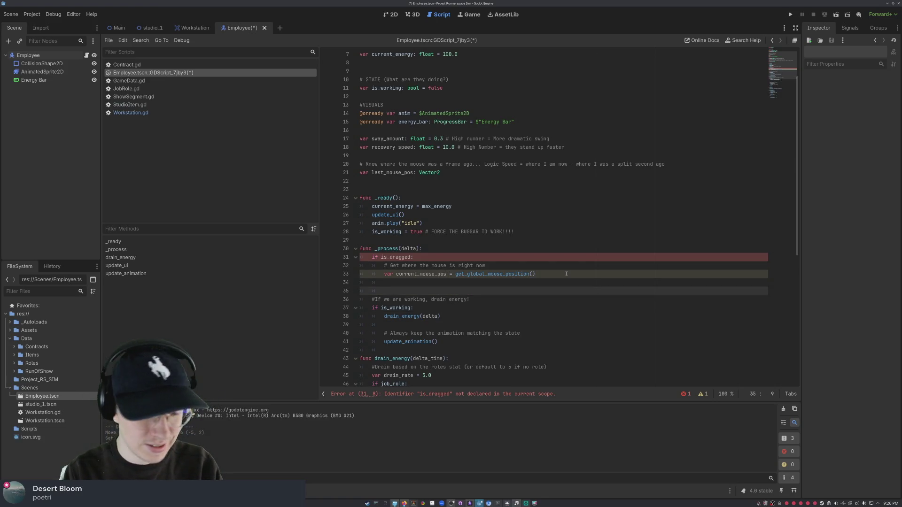
text(#2 )
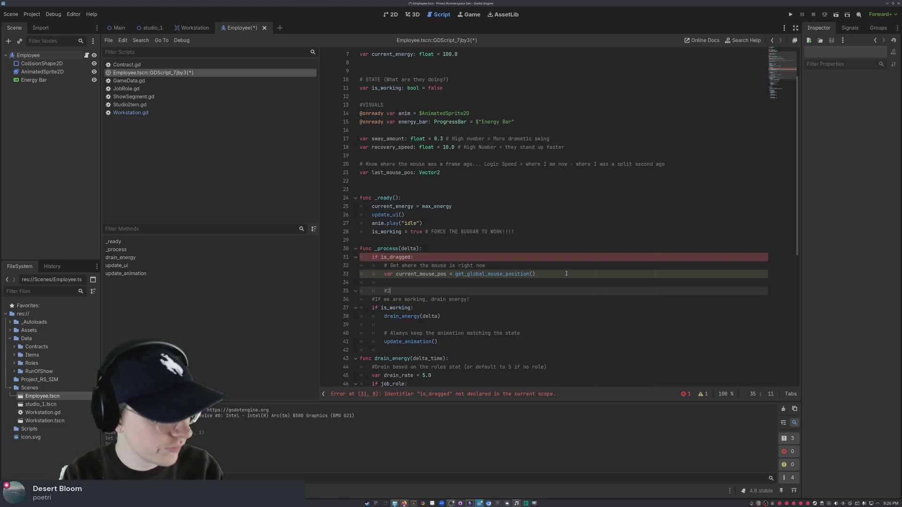
text(calcu)
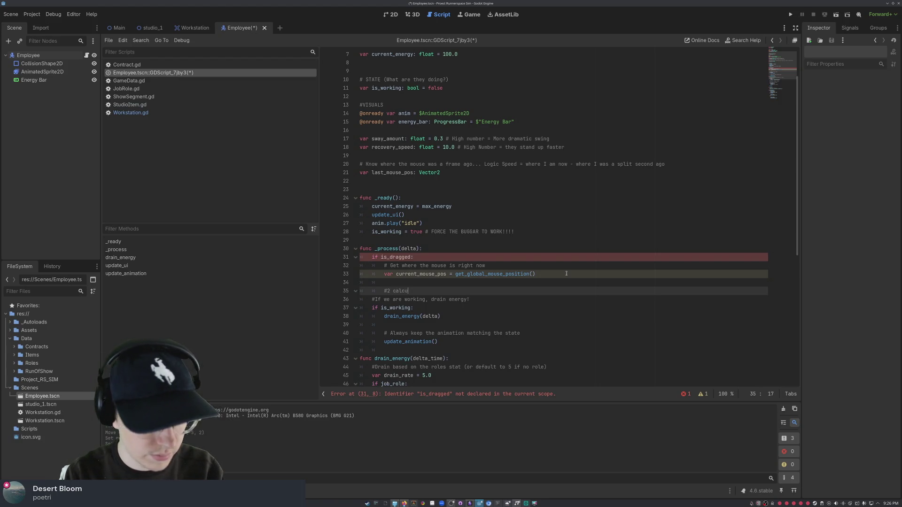
key(BackSpace)
key(BackSpace)
text(ulate)
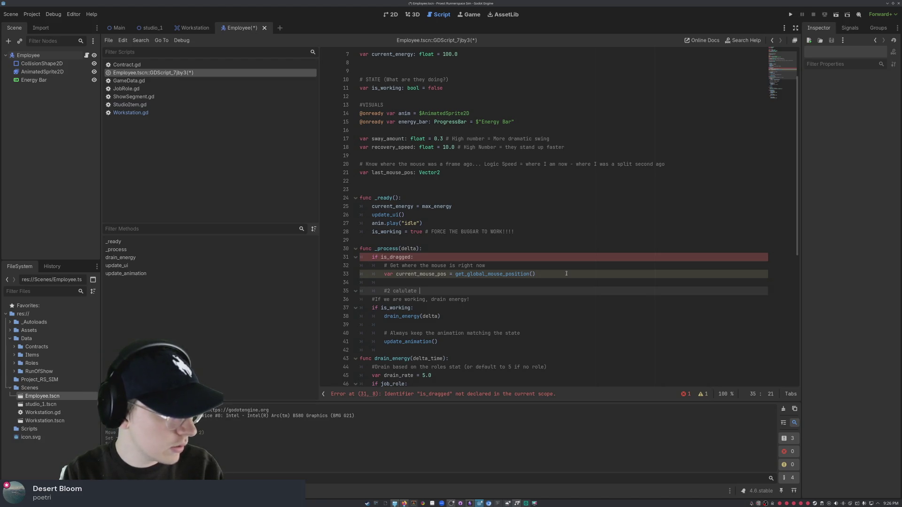
text(b)
text(eloc)
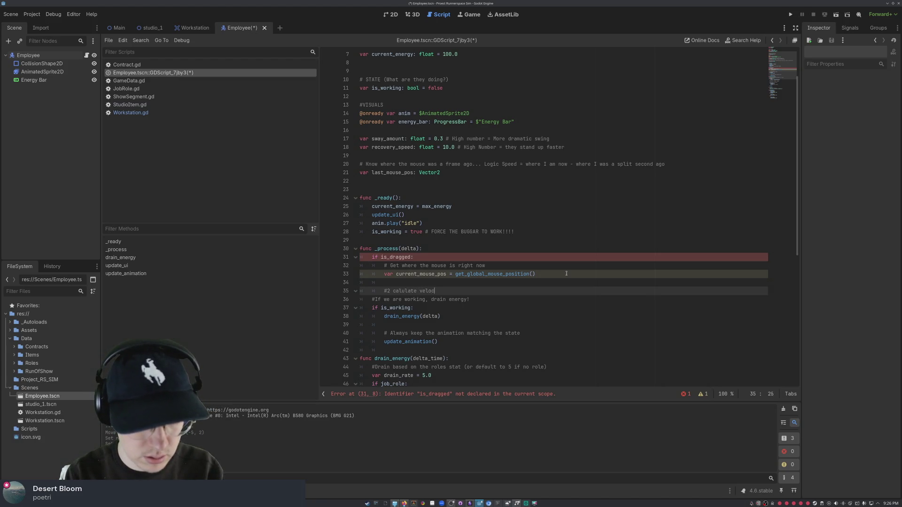
text(ity )
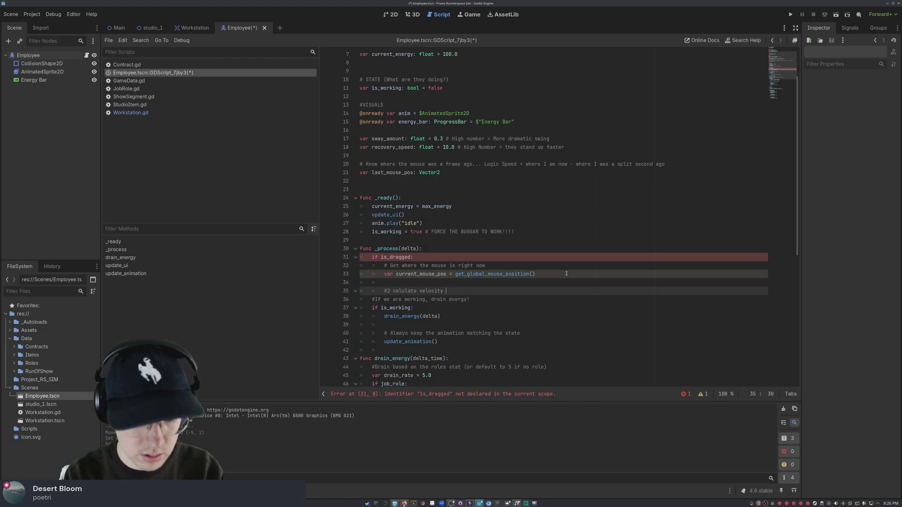
text((peed))
key(Return)
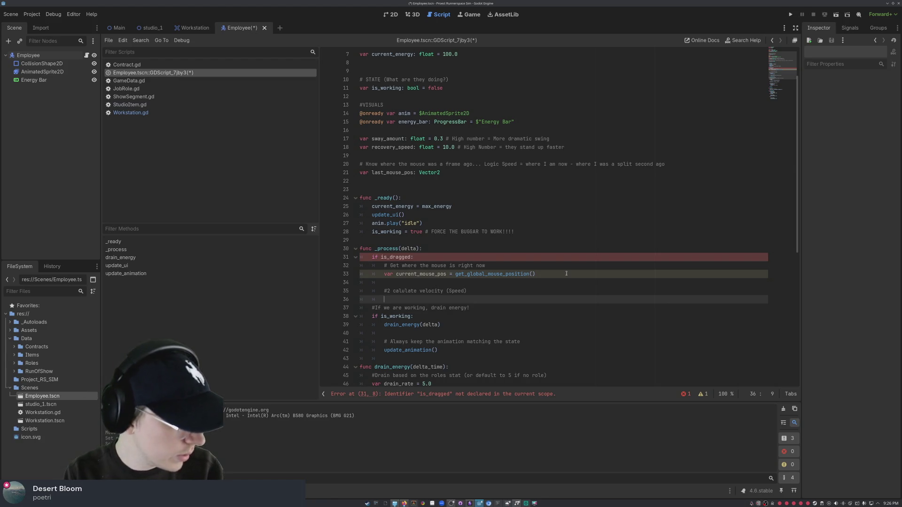
Step: Begin 'var velocity_x = current_mouse_pos' using the autocomplete suggestion
text(var )
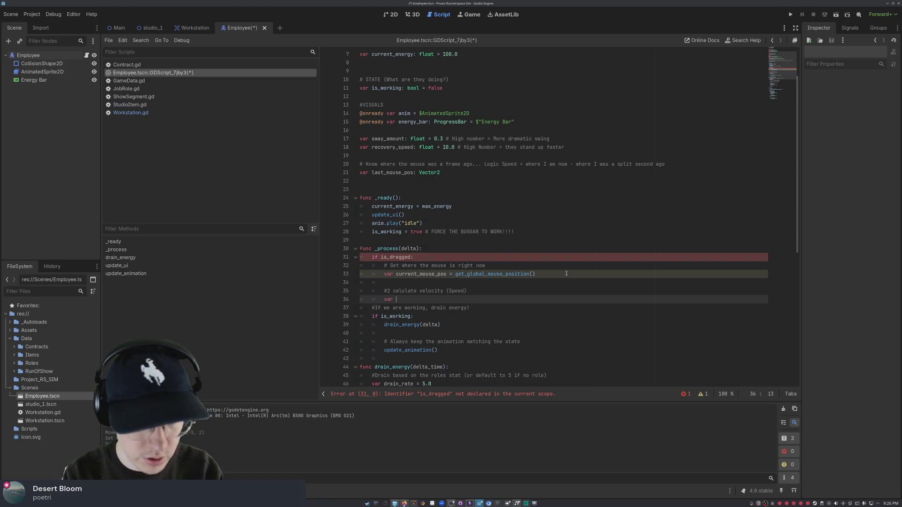
text(velocity_x )
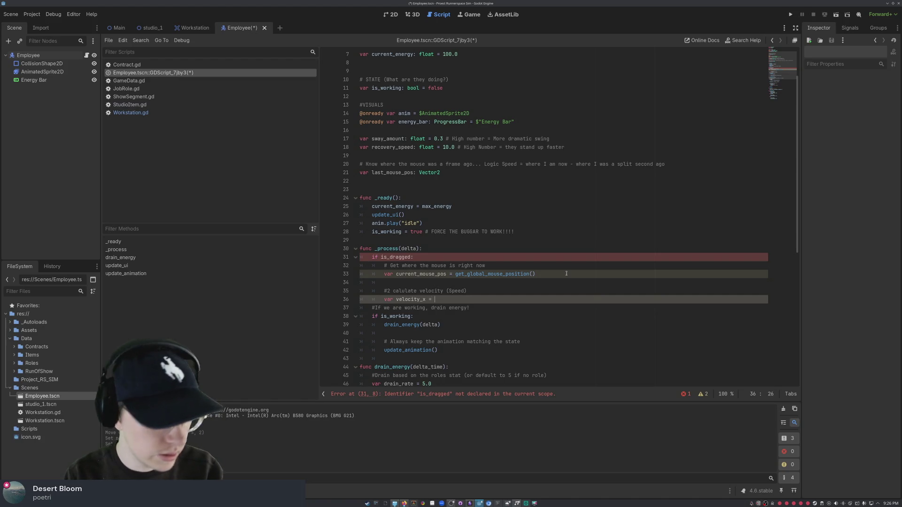
text(= current mous)
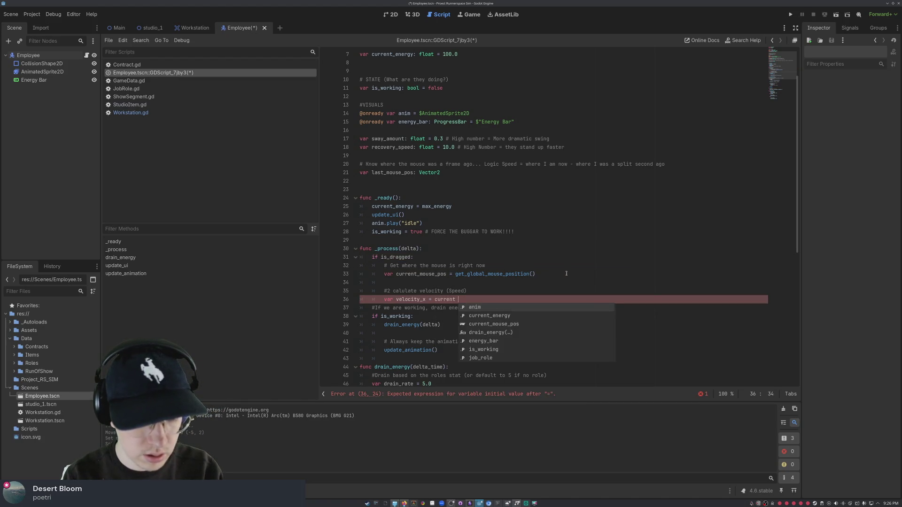
key(BackSpace)
key(BackSpace)
key(BackSpace)
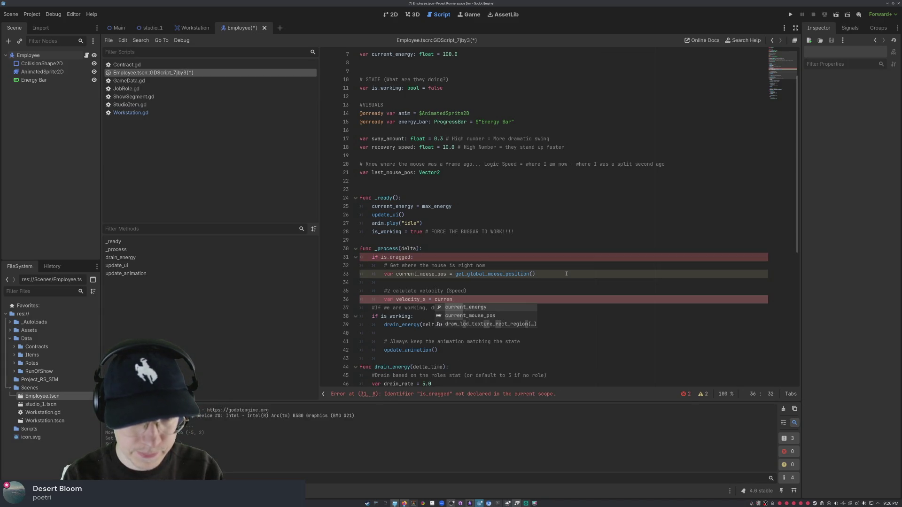
text(t)
key(Down)
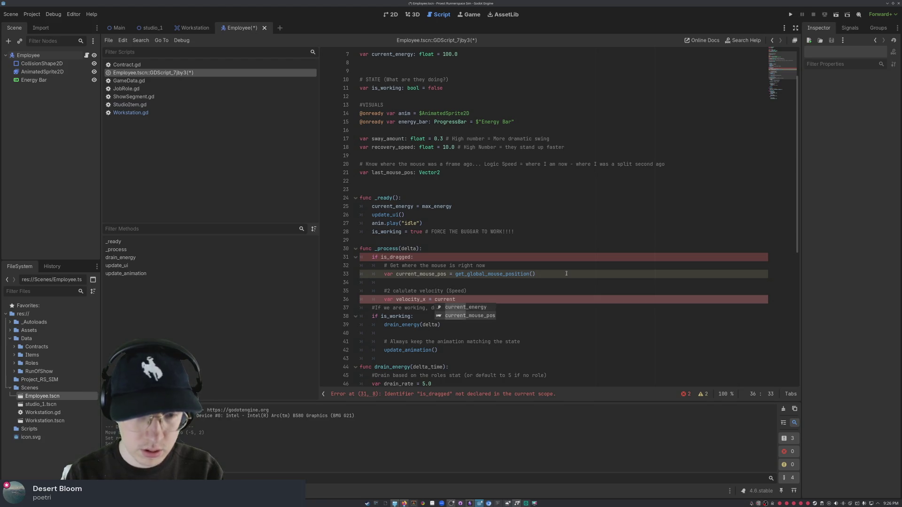
key(Return)
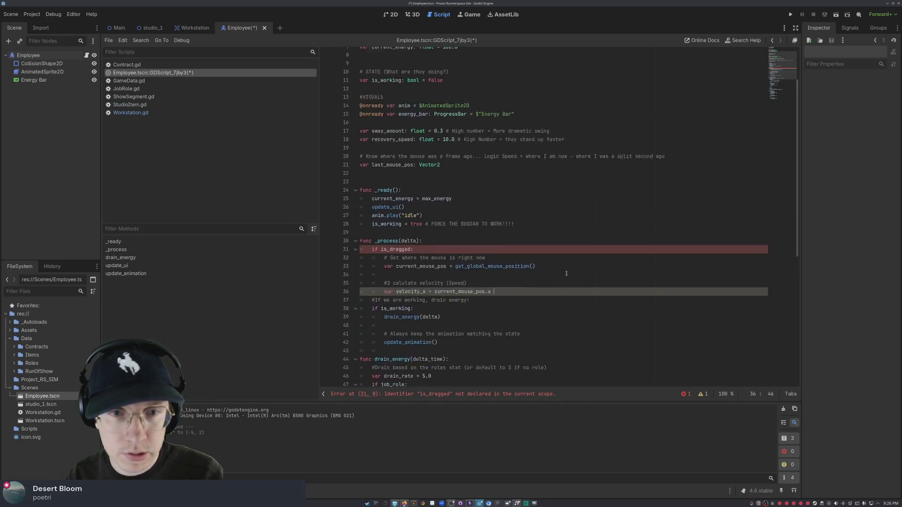
Step: Complete line 36 as velocity_x = current_mouse_pos.x - last_mouse_pos.x, fixing typos
scroll(566, 273, up, 2)
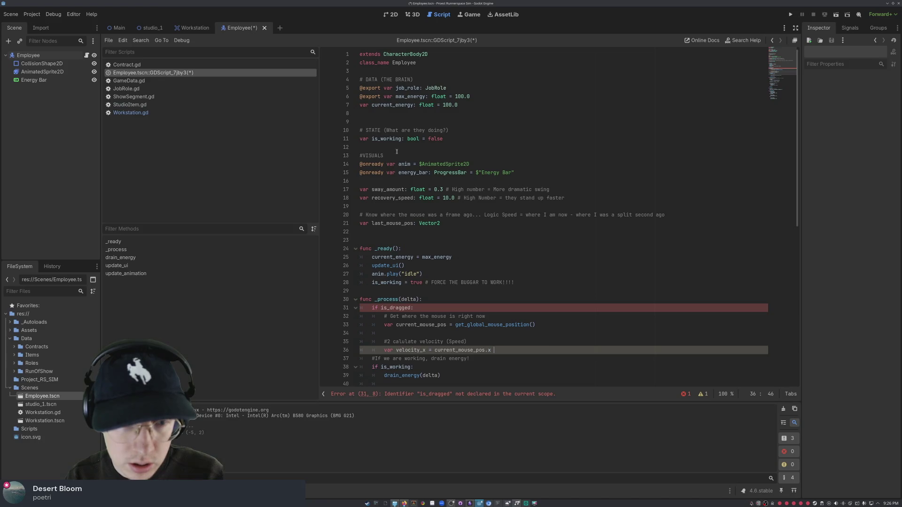
scroll(467, 266, down, 4)
text(')
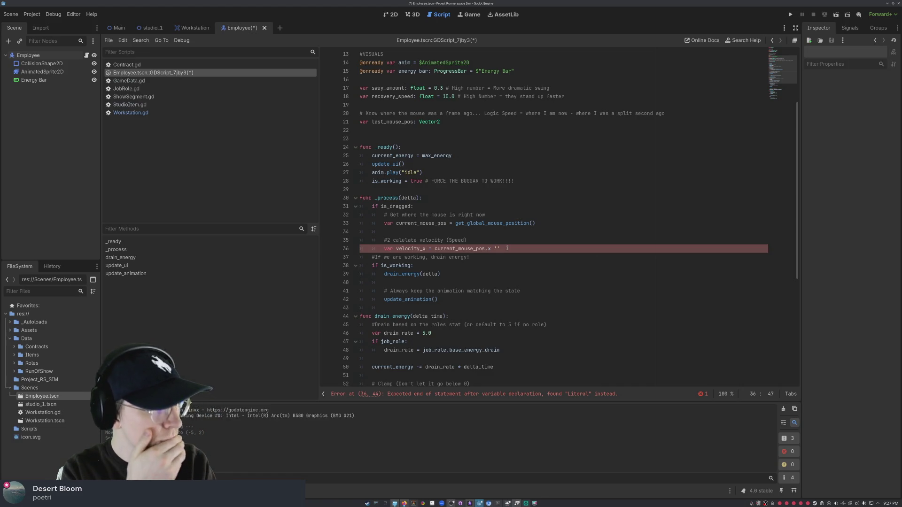
text(-)
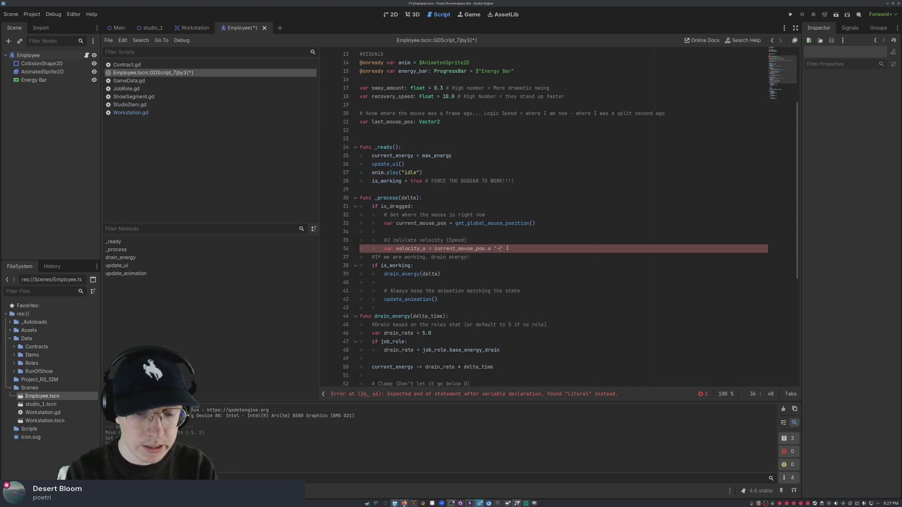
text(l)
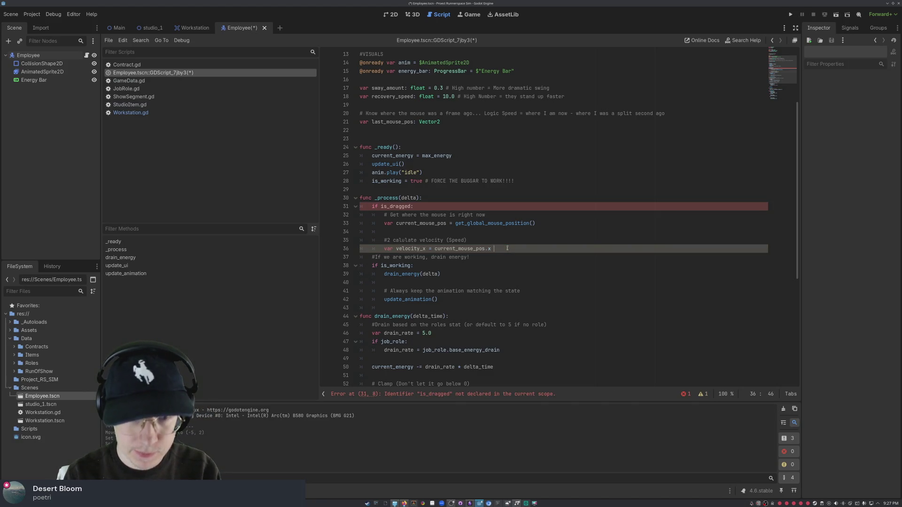
text(last)
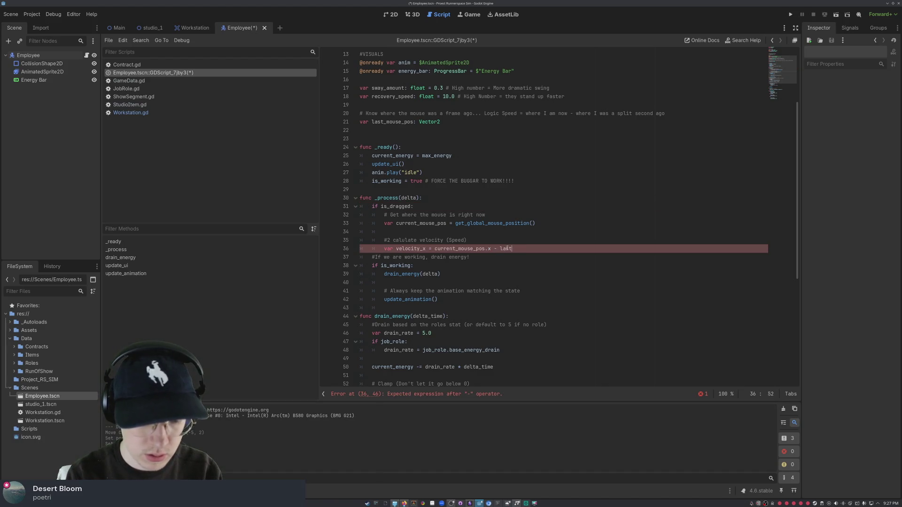
text( mouse pos)
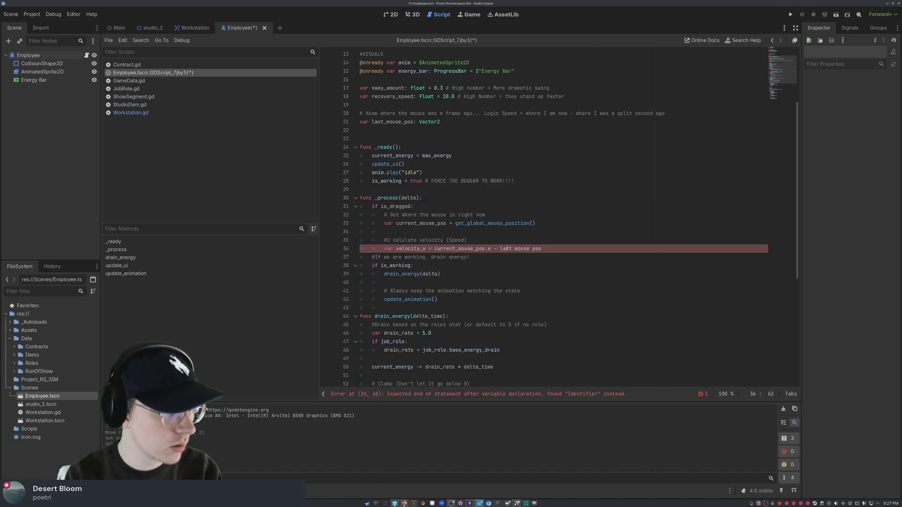
key(BackSpace)
key(BackSpace)
key(BackSpace)
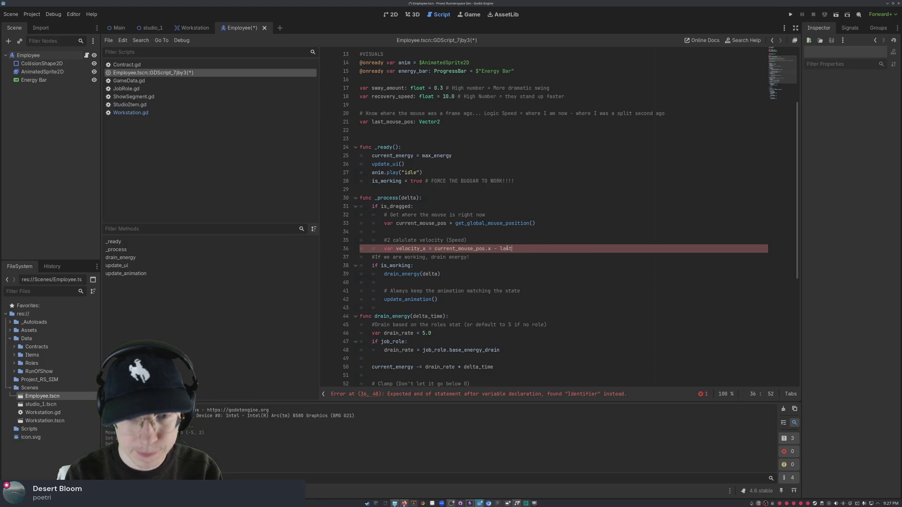
text(_mouse_pos.)
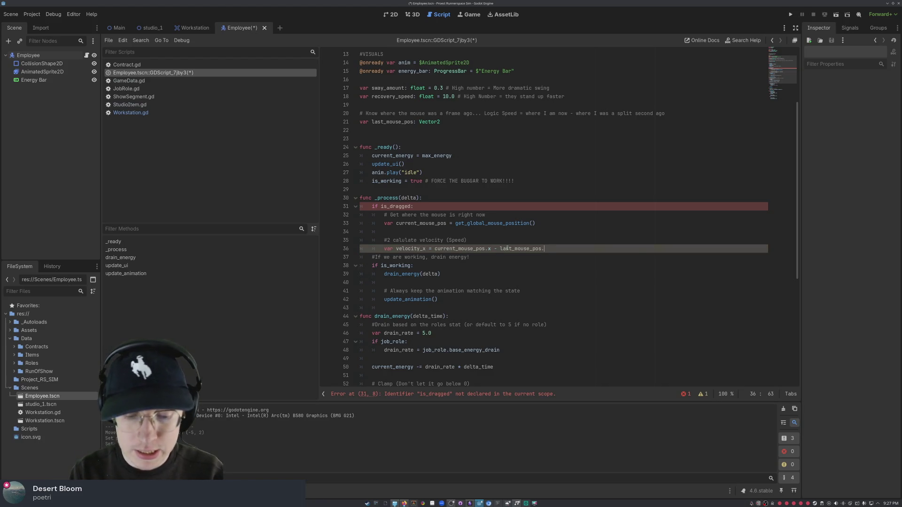
text(4)
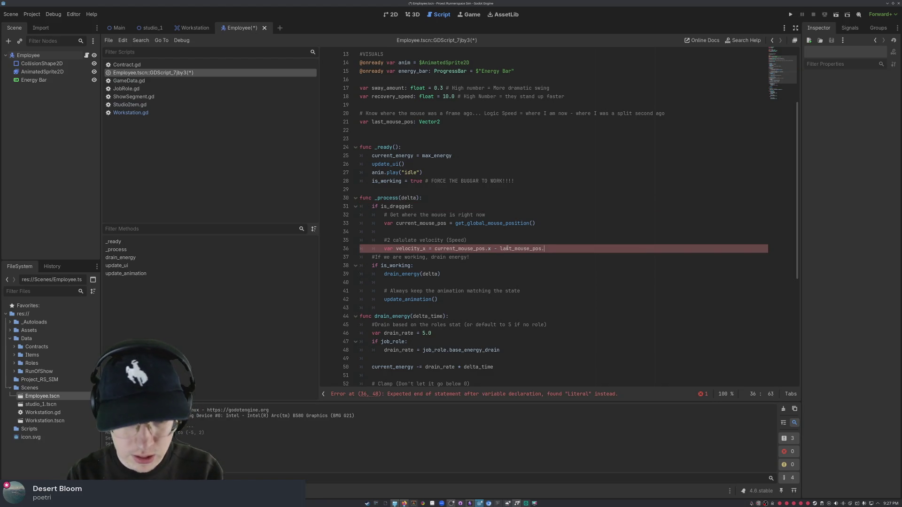
text(c)
key(BackSpace)
text(x)
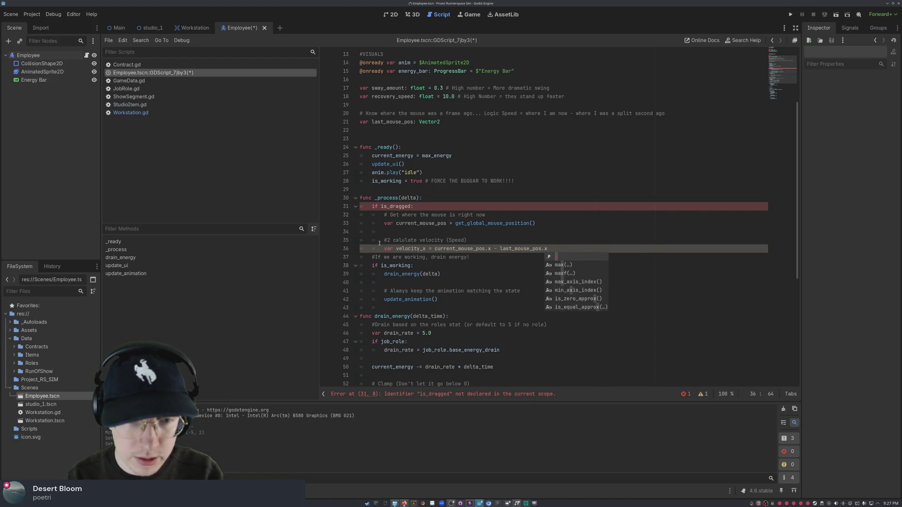
click(444, 223)
click(417, 209)
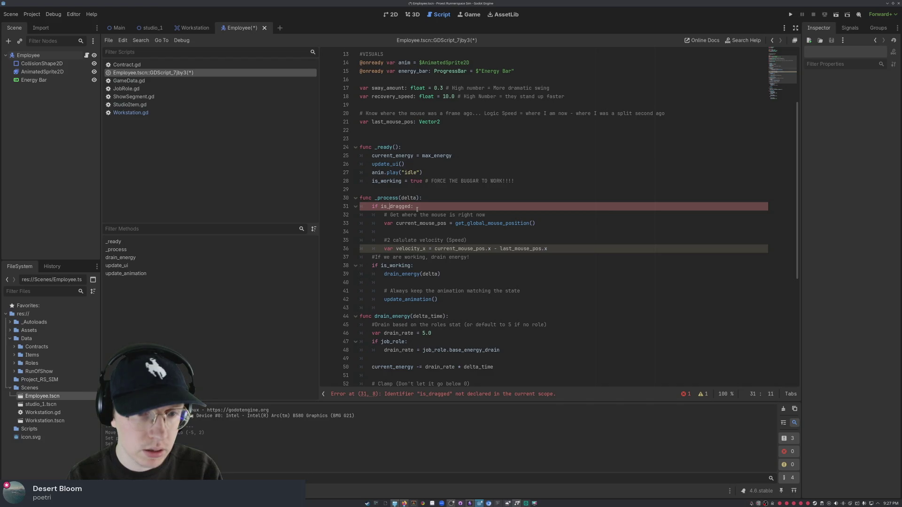
Step: Restore the is_dragged condition unchanged and insert blank lines after the velocity_x line
key(BackSpace)
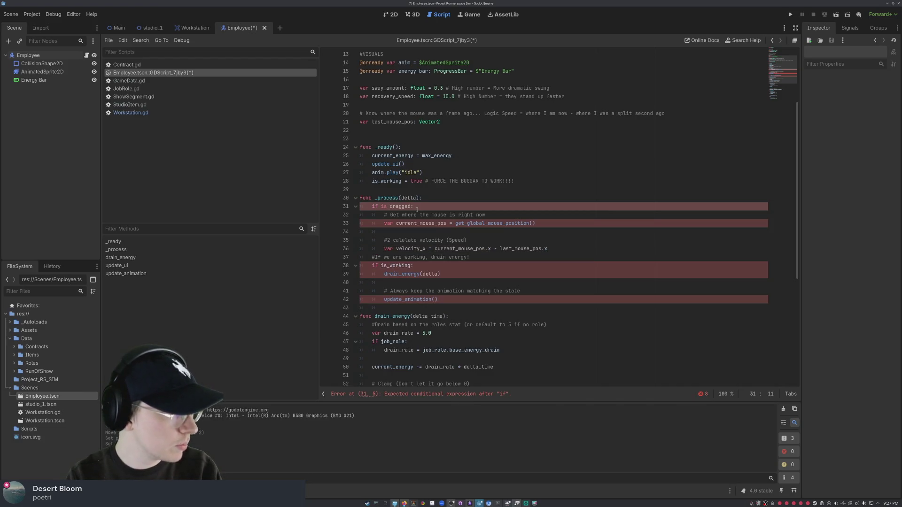
key(BackSpace)
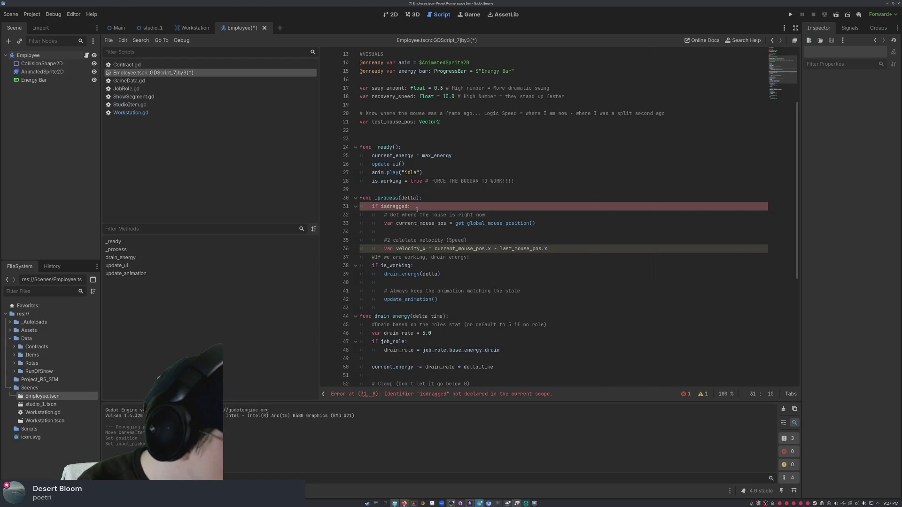
text(_)
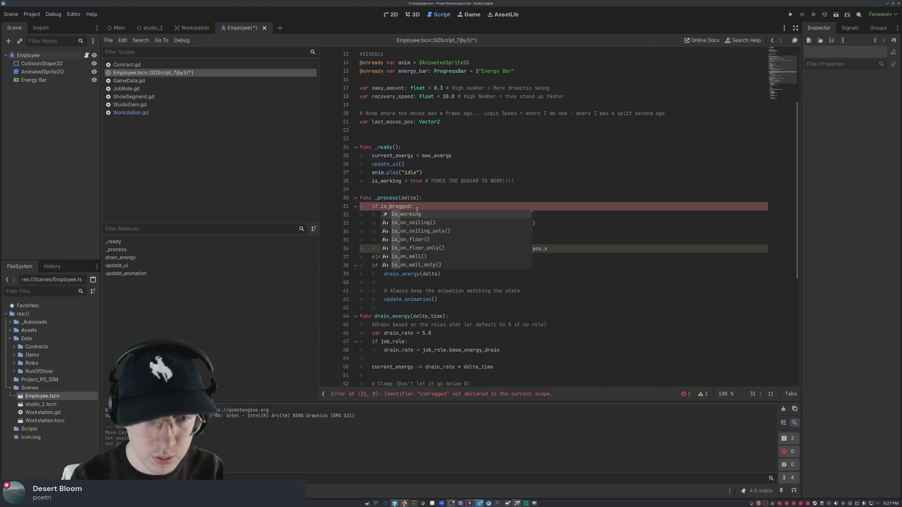
click(417, 207)
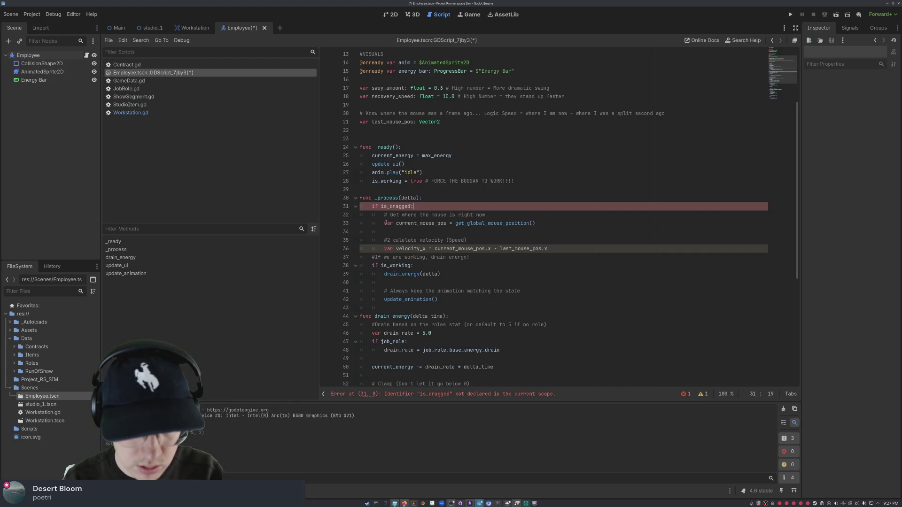
click(573, 249)
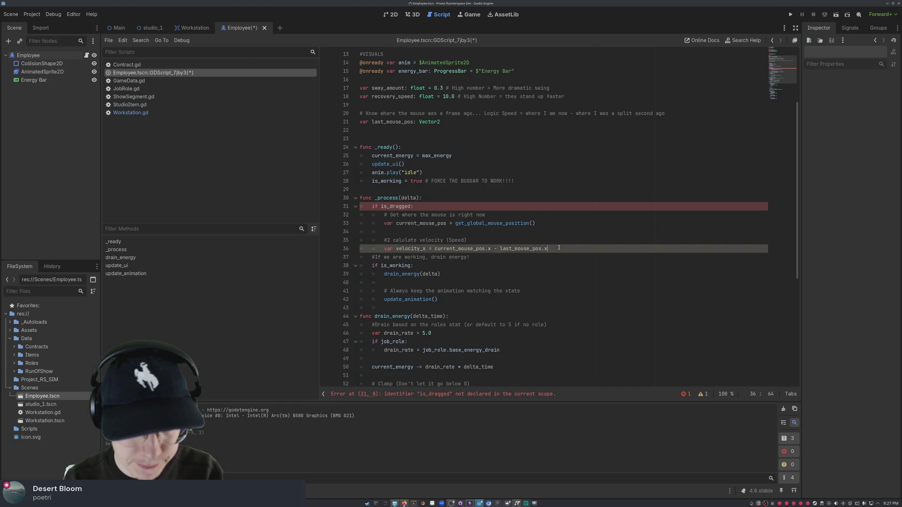
key(Return)
key(Return)
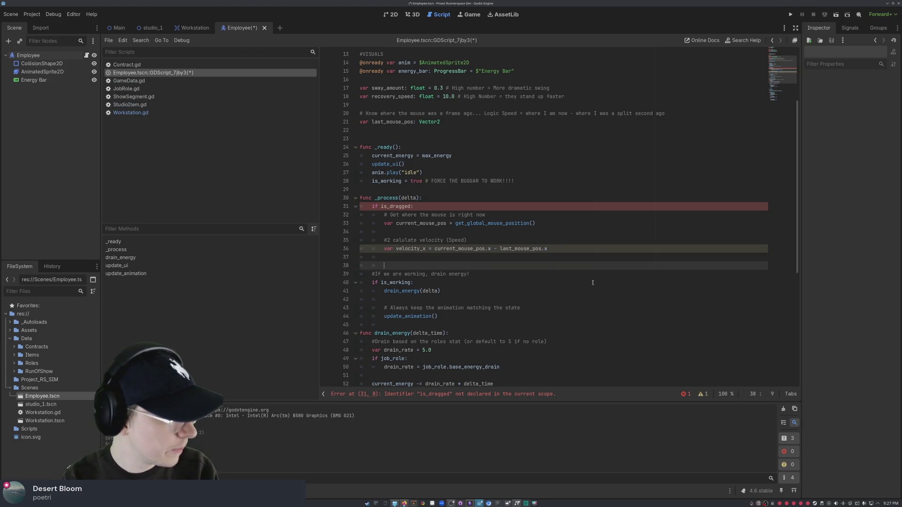
Step: Add 'global_position = current_mouse_pos' after velocity_x, correcting the globa and current_energy slips
text(globa)
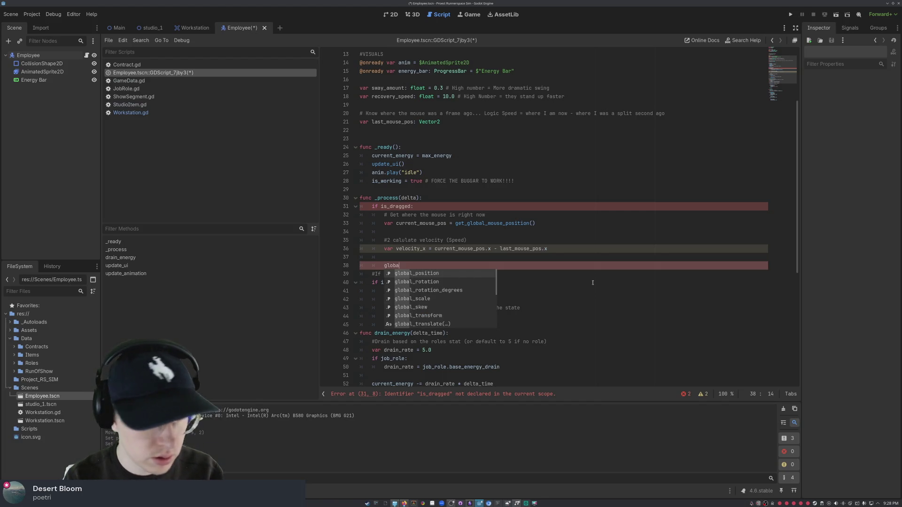
text(_)
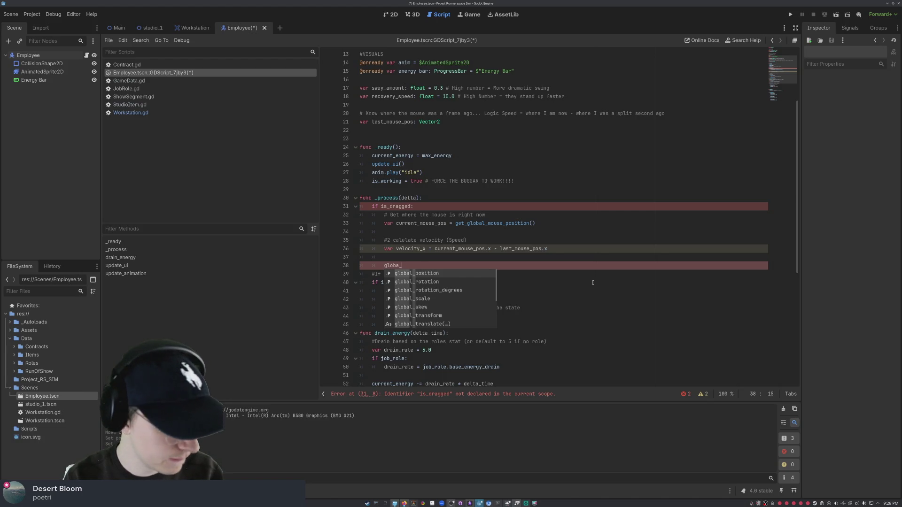
text(pos)
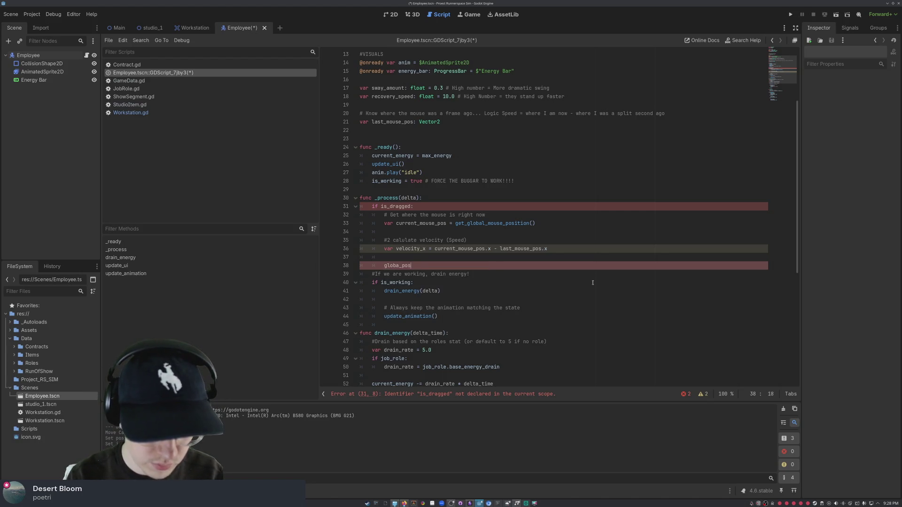
text(ition)
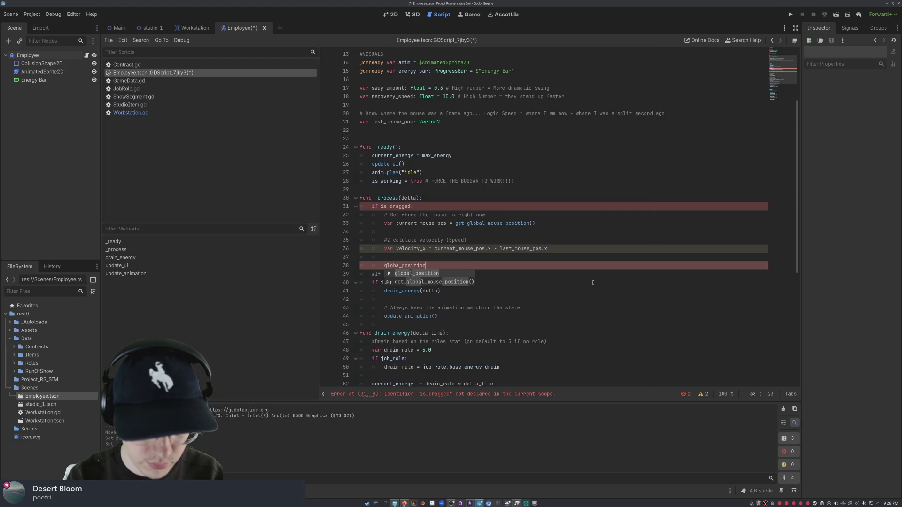
text( = current)
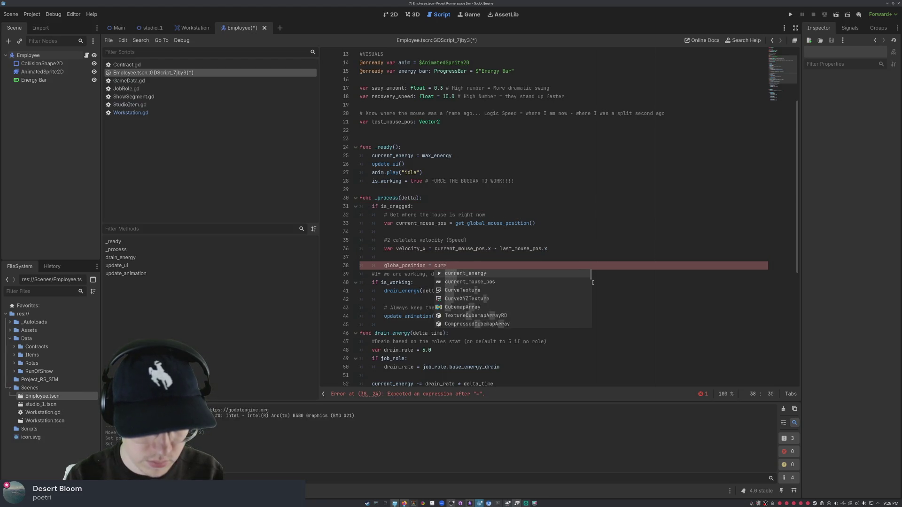
key(Return)
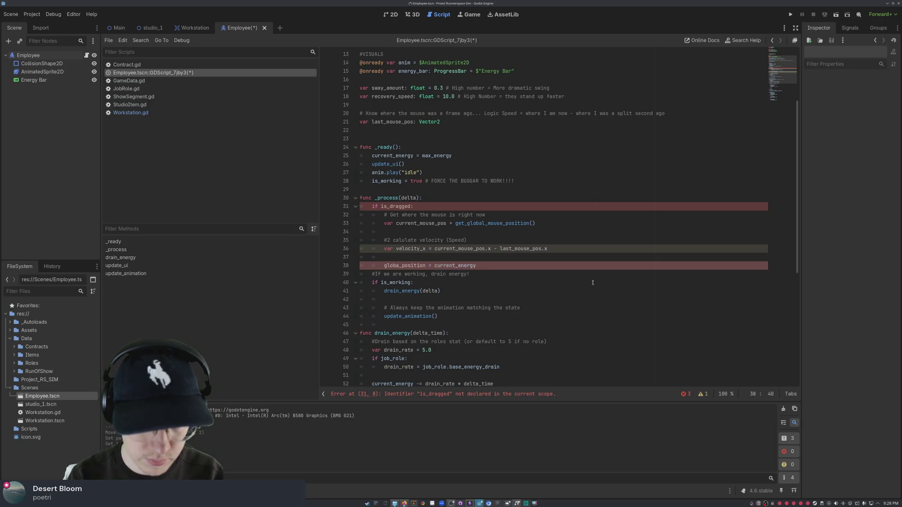
key(Tab)
key(BackSpace)
key(BackSpace)
key(BackSpace)
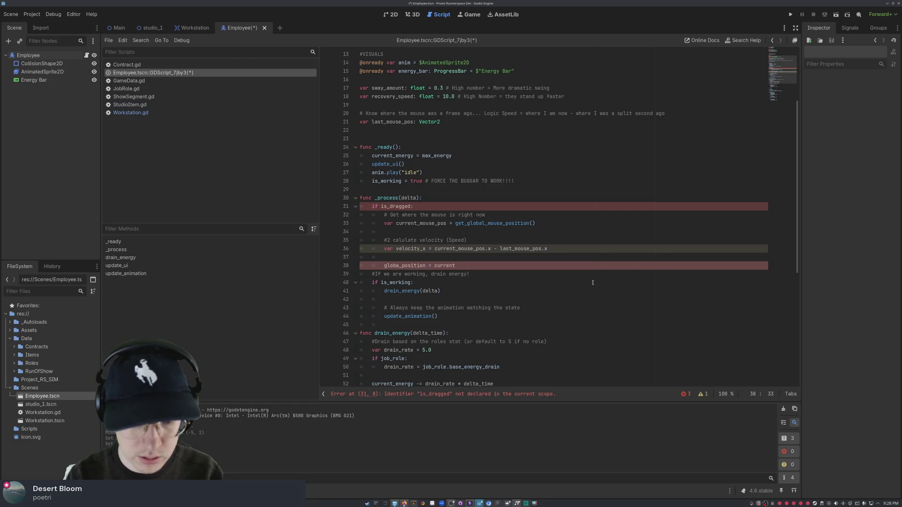
text(_m)
key(Return)
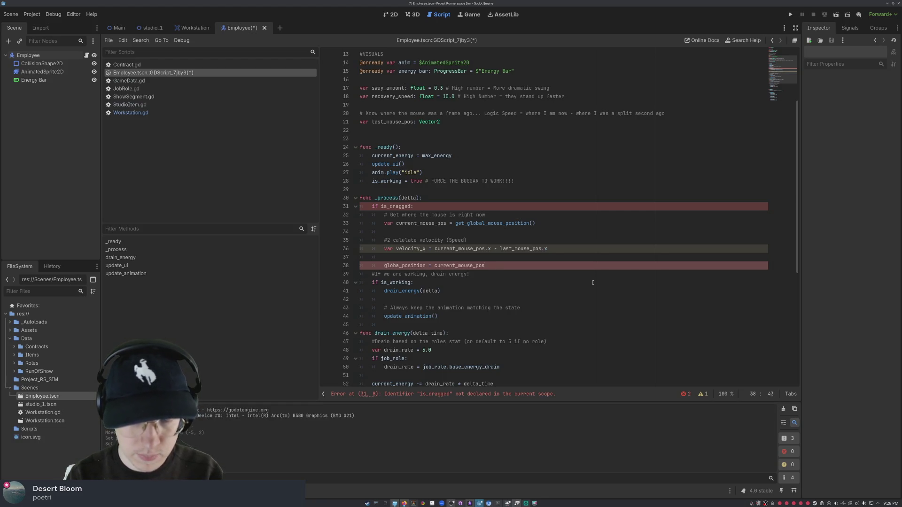
click(400, 266)
text(l)
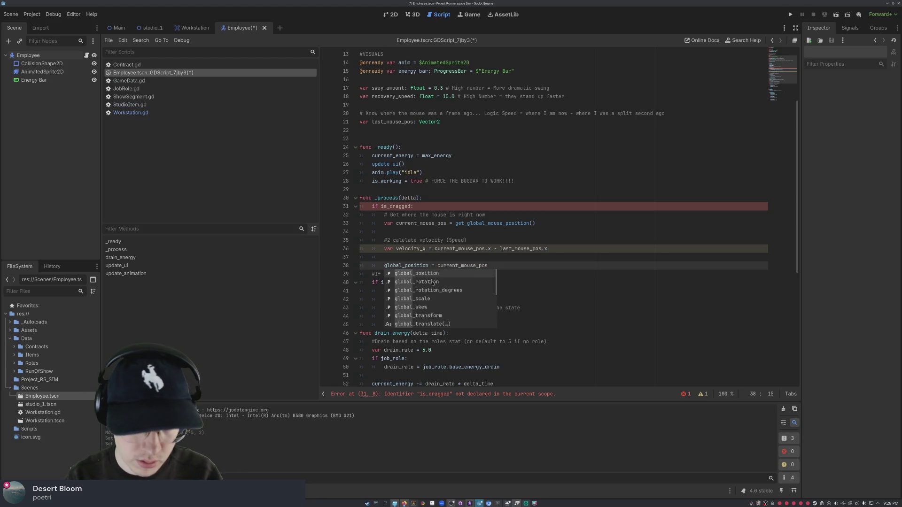
click(550, 271)
click(414, 207)
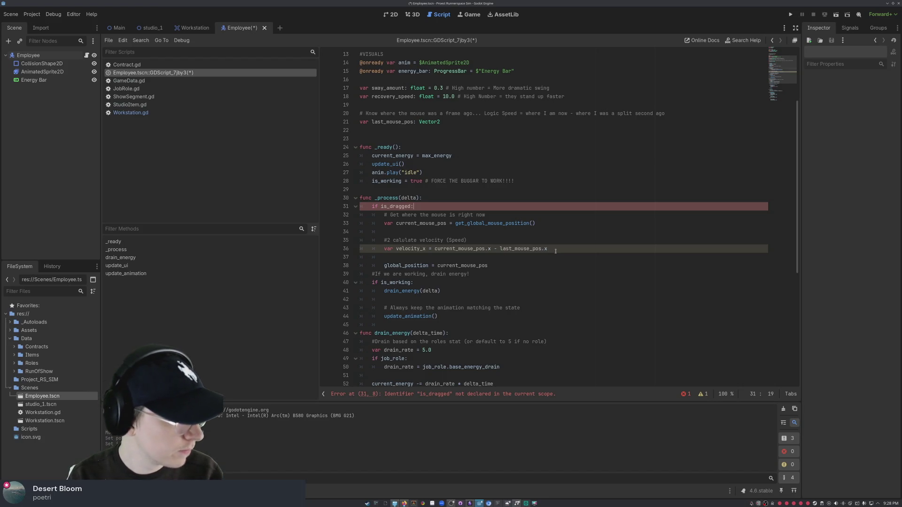
click(515, 263)
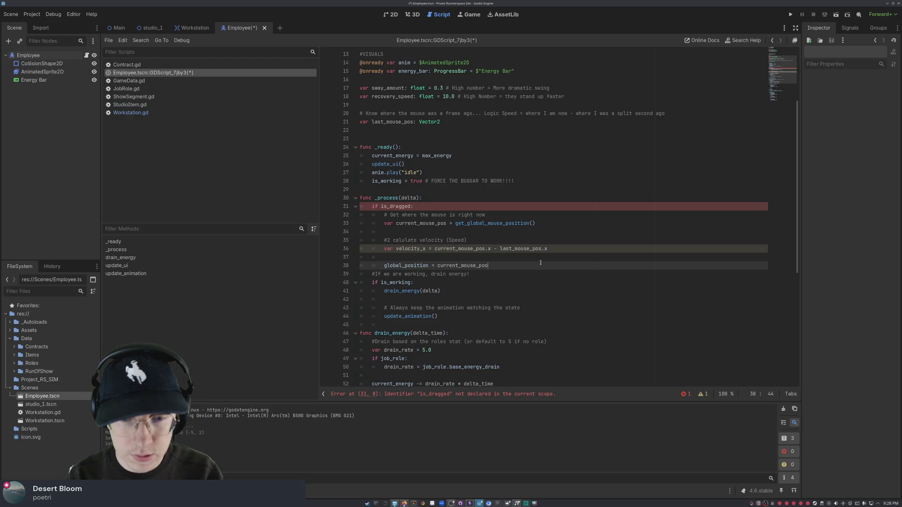
Step: Insert '# 3 Apply the position' above global_position and add blank lines beneath it
click(562, 255)
key(Return)
text(apply)
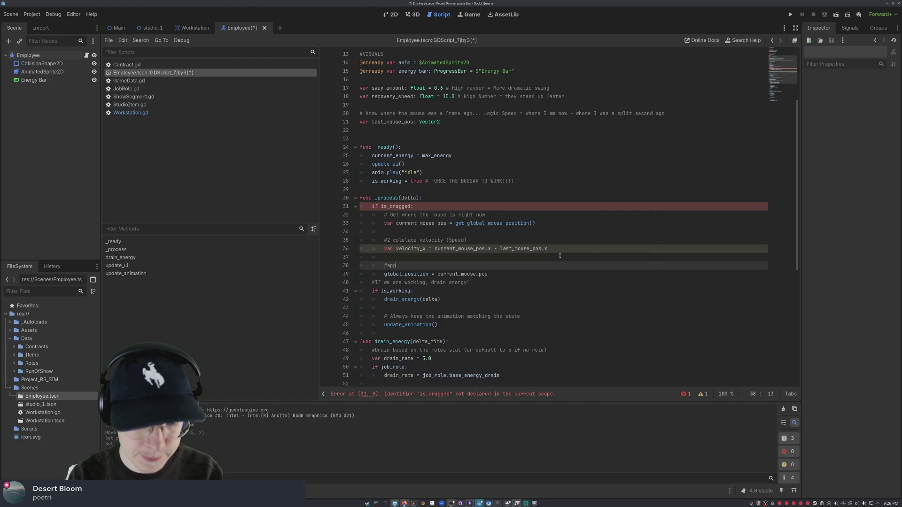
key(BackSpace)
key(BackSpace)
key(BackSpace)
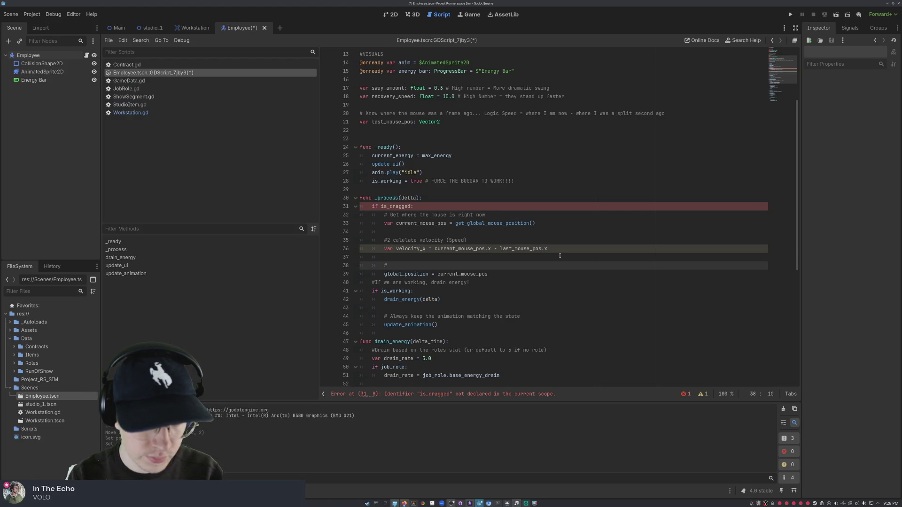
text(3 Aplp)
text(ply the position)
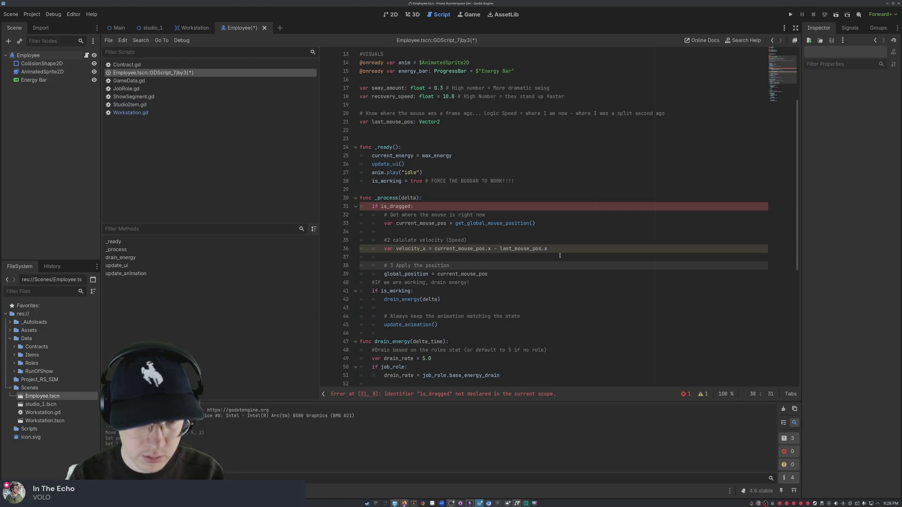
click(499, 275)
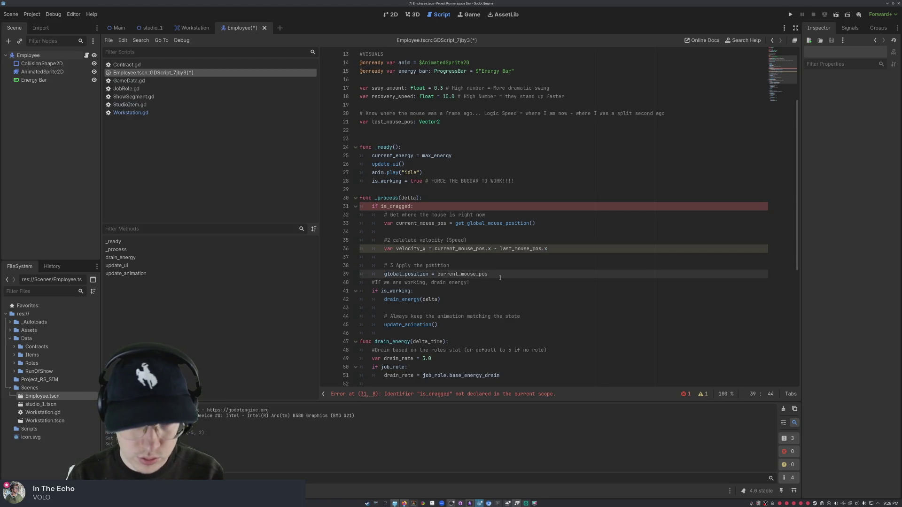
key(Return)
key(Return)
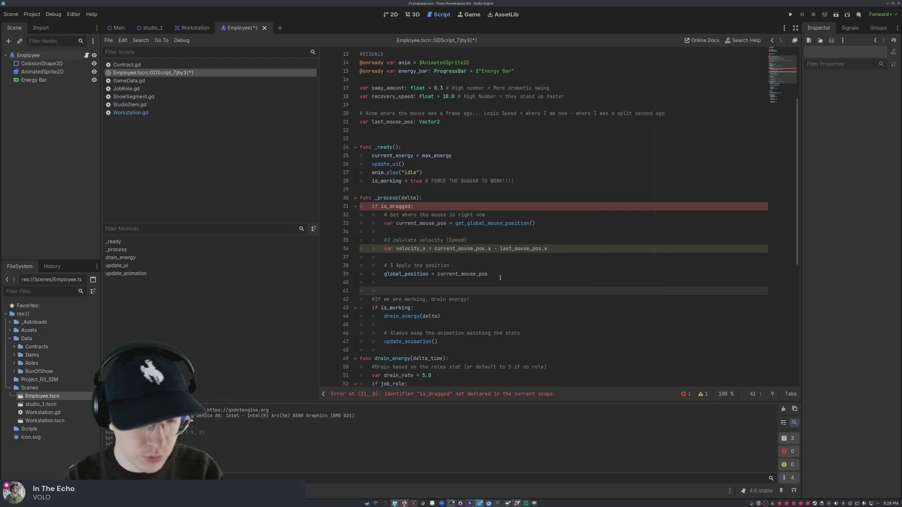
Step: Write the '#4. THE JUICE (rotation)' comment: start from current rotation and lerp toward -velocity * sway amount
text(4.)
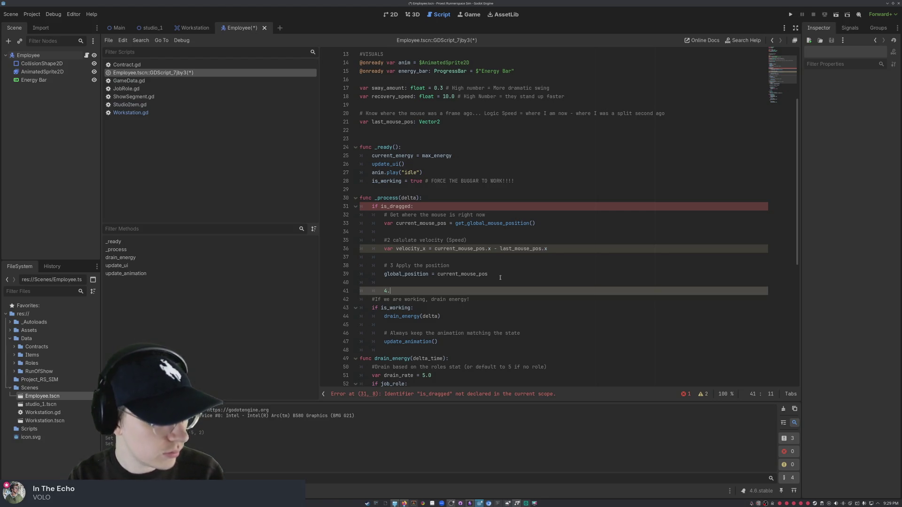
key(BackSpace)
key(BackSpace)
text(#4. )
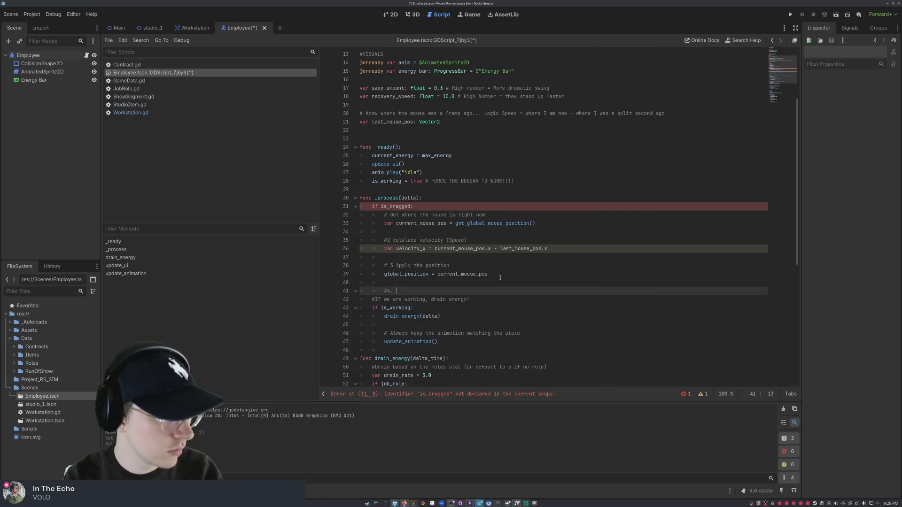
text(THE JUICE ()
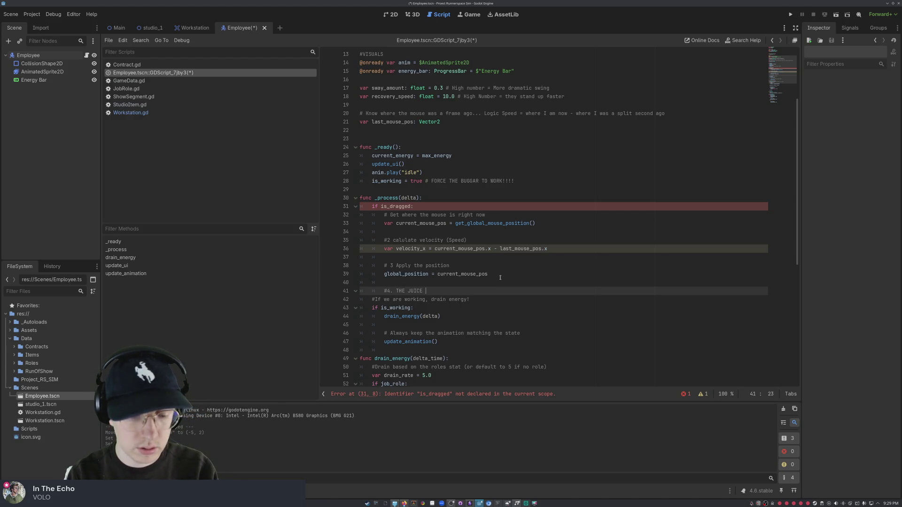
text(rotation))
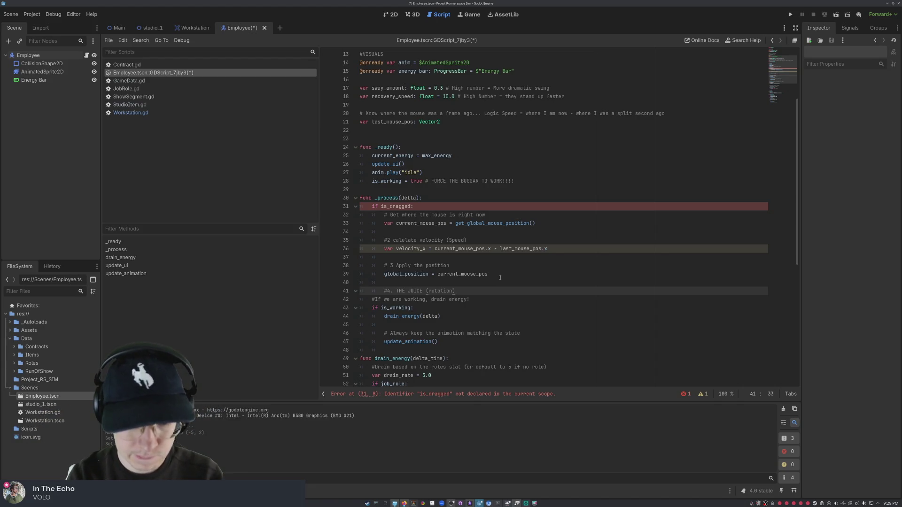
text( st)
text(art with)
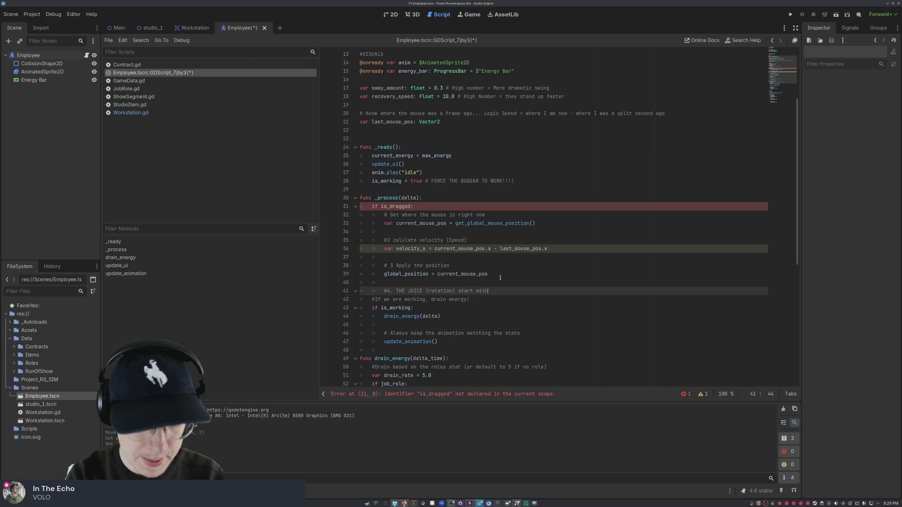
text( current rot)
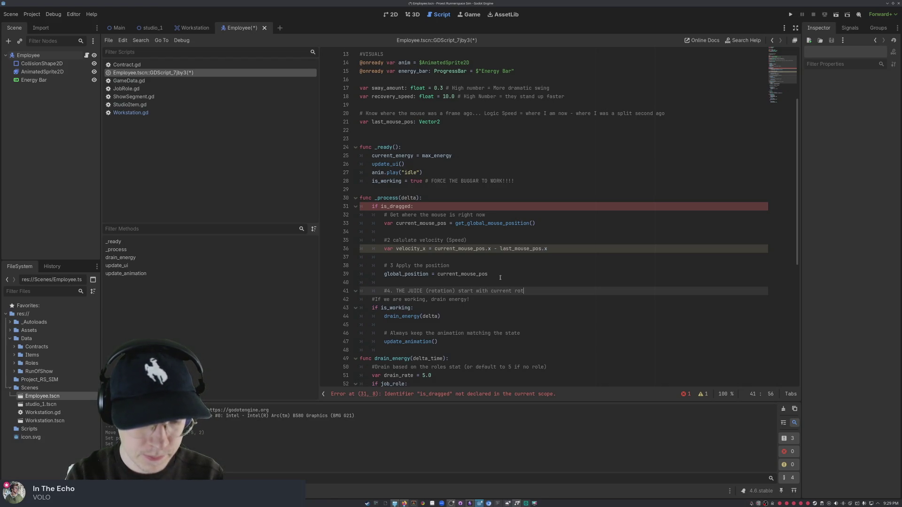
text(ation, then)
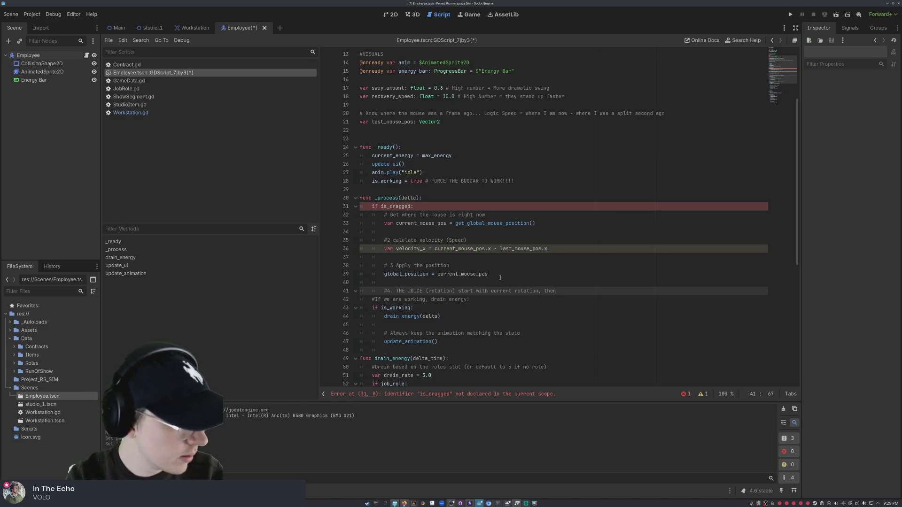
key(BackSpace)
key(BackSpace)
key(BackSpace)
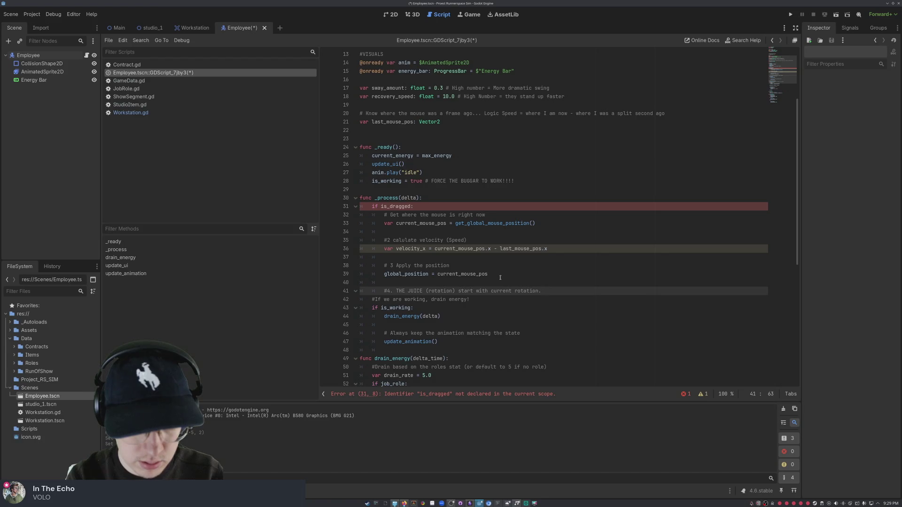
text(we want ve)
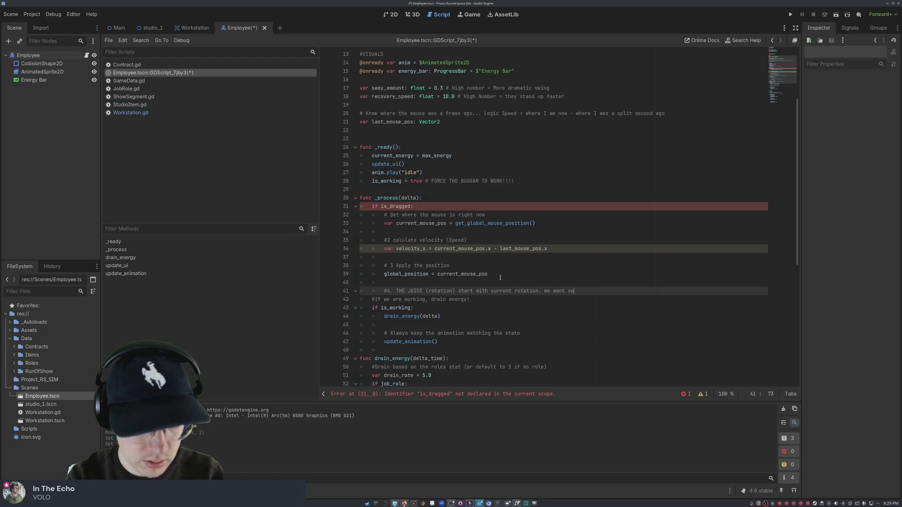
key(BackSpace)
key(BackSpace)
text(-velocity )
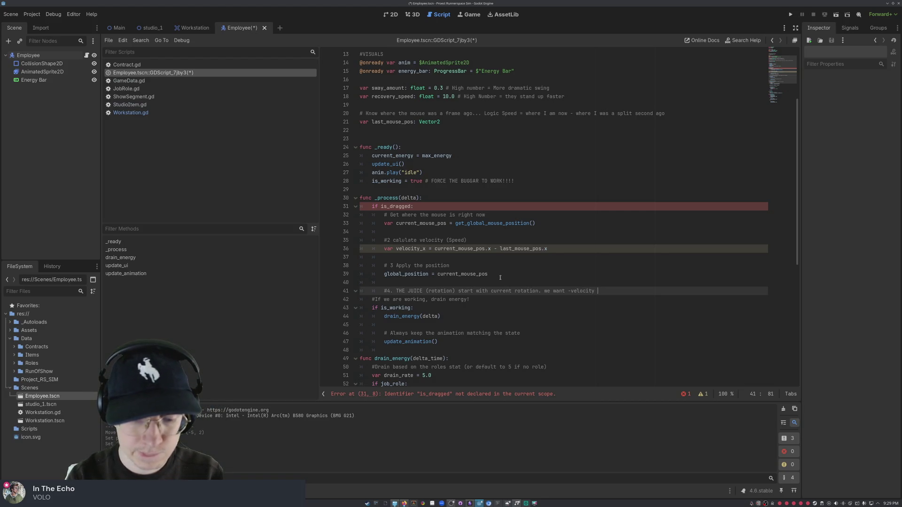
text(* sway amount.)
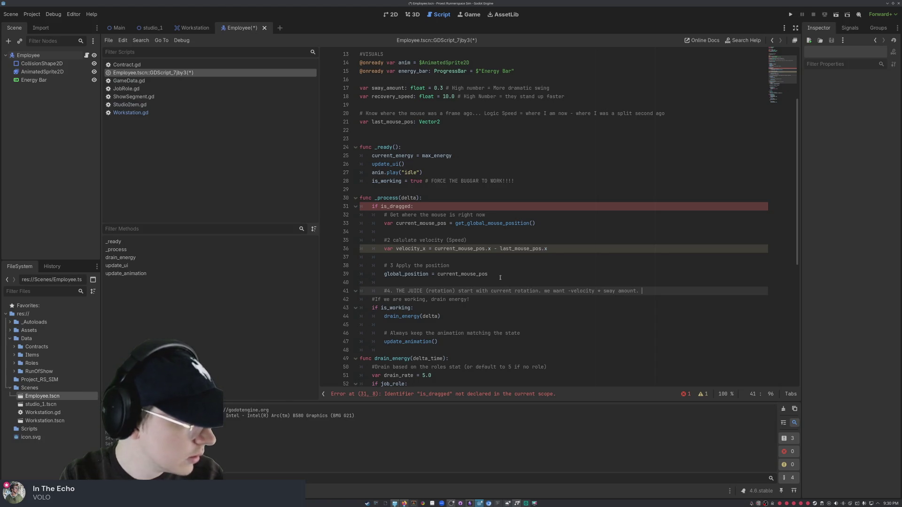
text(we'regoing to lerp)
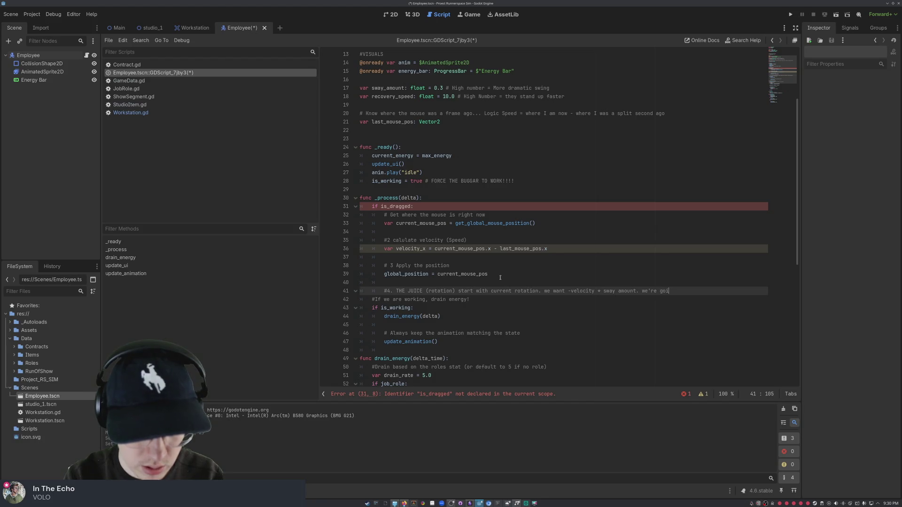
text( to smooth)
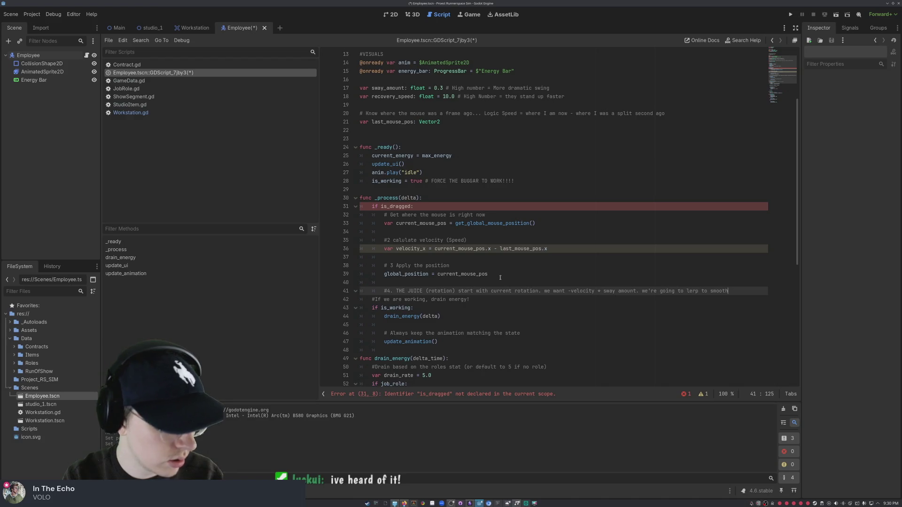
text(time)
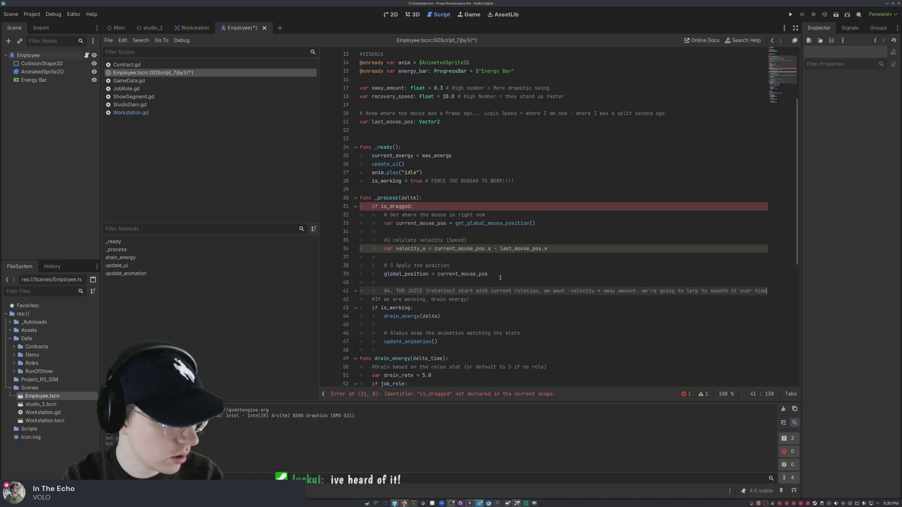
text(. )
text(rotation)
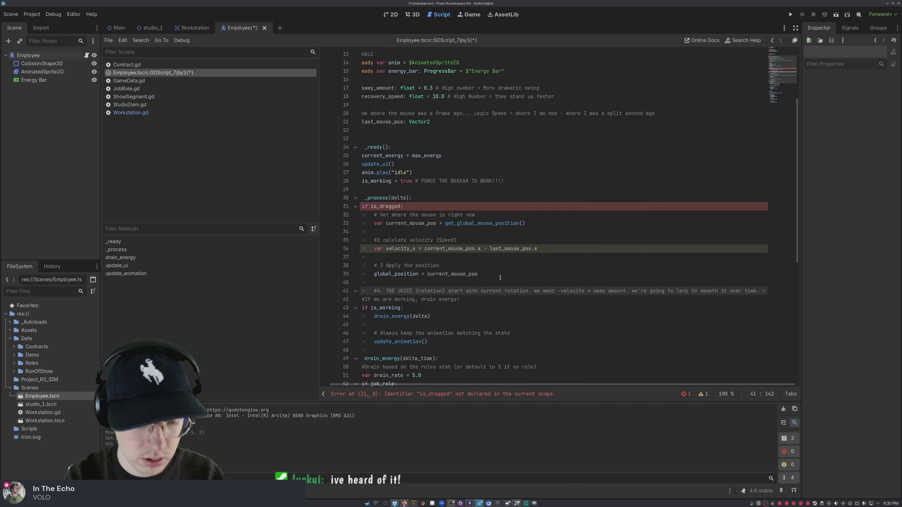
text( i)
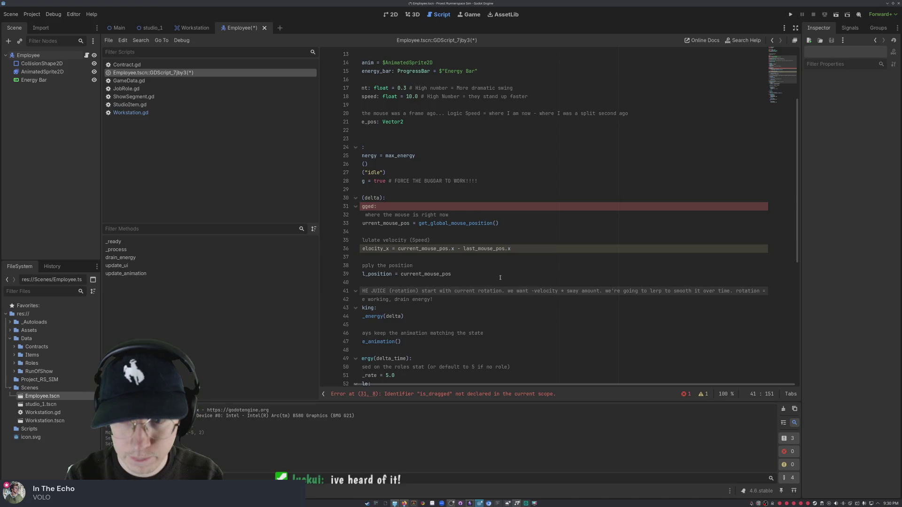
text(  le)
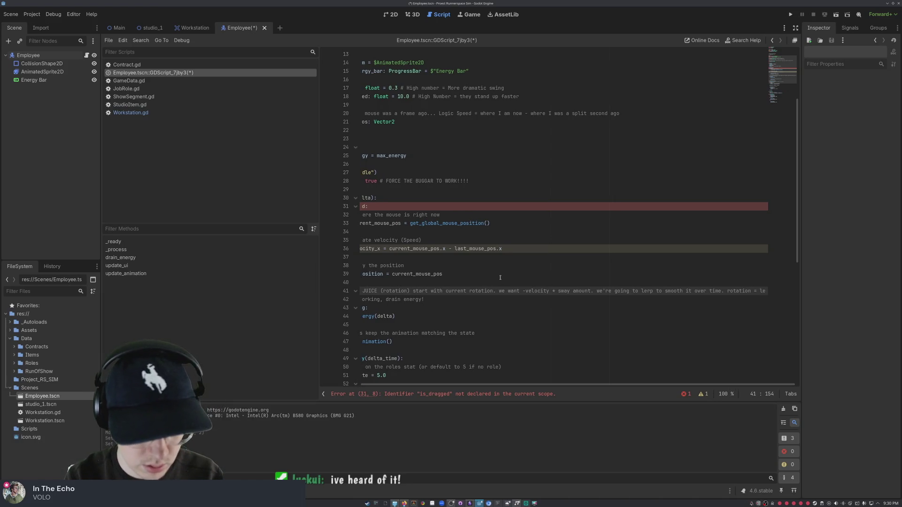
text(rp(rotatio)
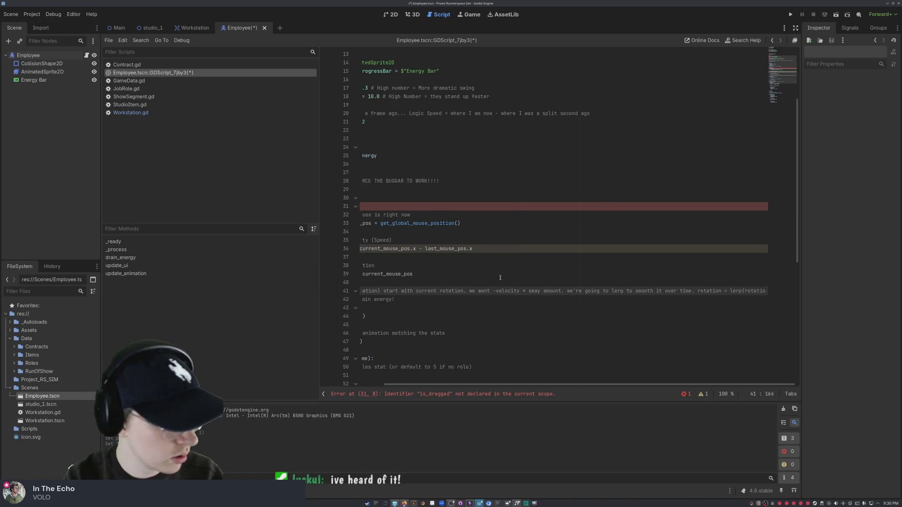
text(n, -velocit)
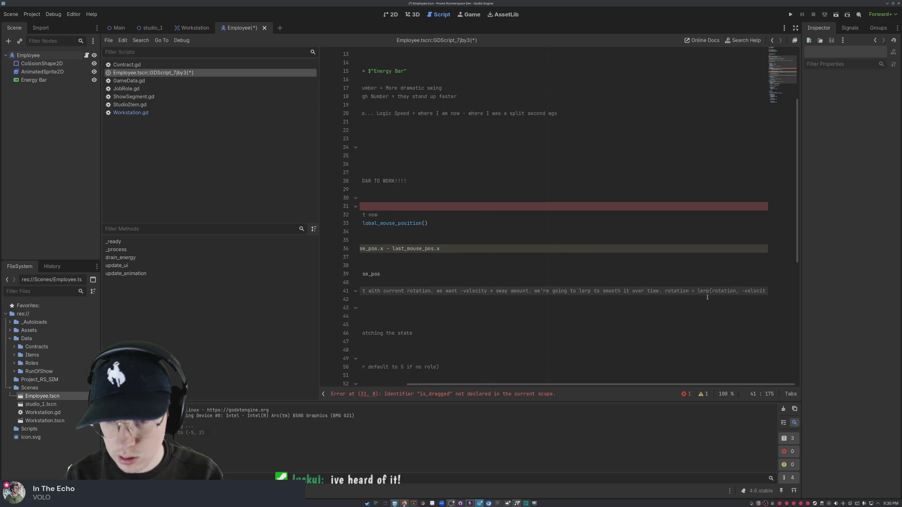
drag(664, 291, 813, 291)
Step: Cut the unfinished lerp code from the comment and add a blank line above the is_working check
key(ctrl+x)
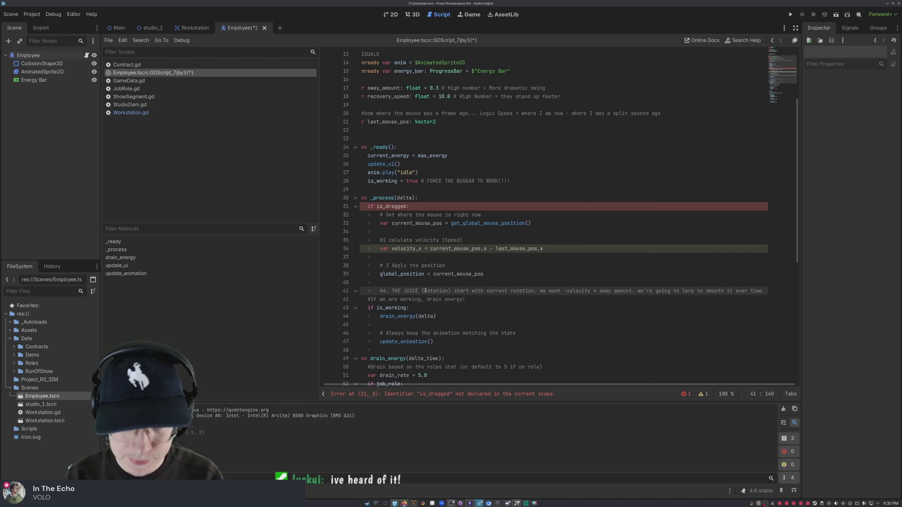
click(488, 299)
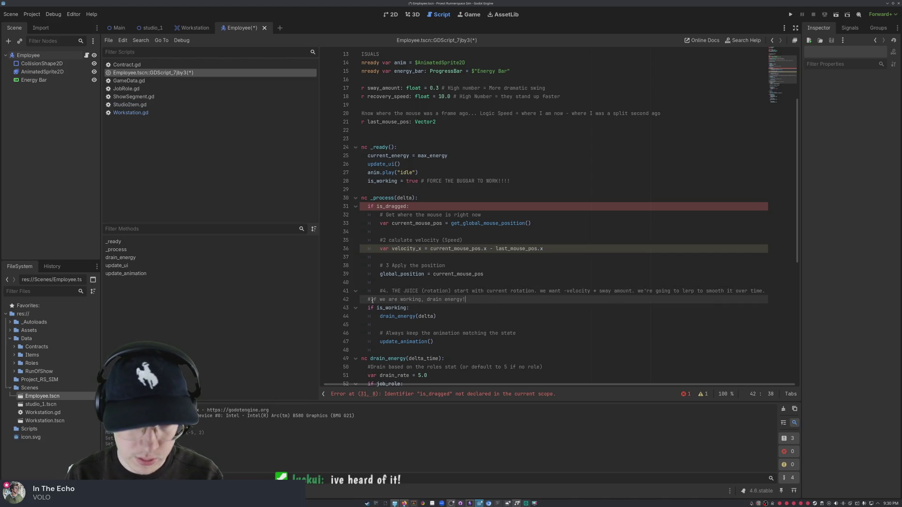
key(Return)
key(Return)
key(Up)
key(Up)
Step: Return to the step-4 comment and place the caret on the empty line beneath it
key(Down)
key(Down)
key(Up)
key(Up)
key(Up)
key(End)
key(Up)
key(Up)
key(Up)
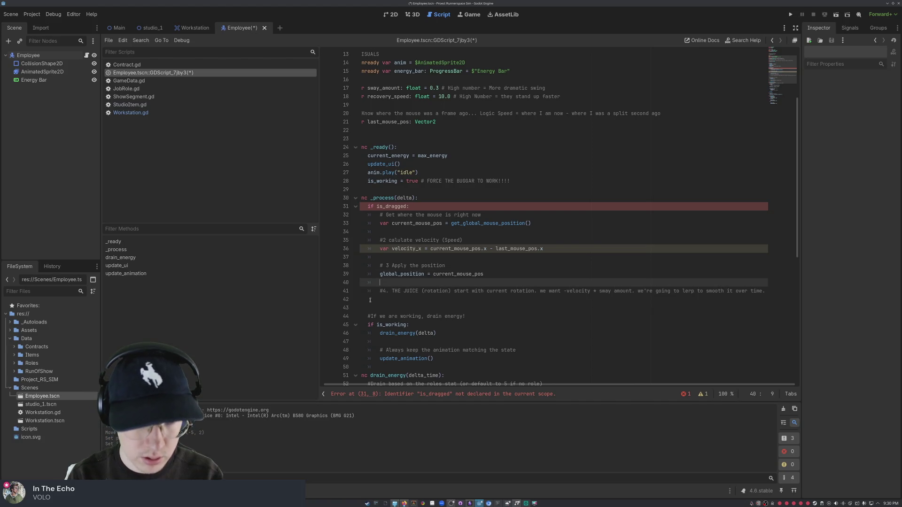
key(Down)
key(Down)
key(Down)
key(Down)
key(Down)
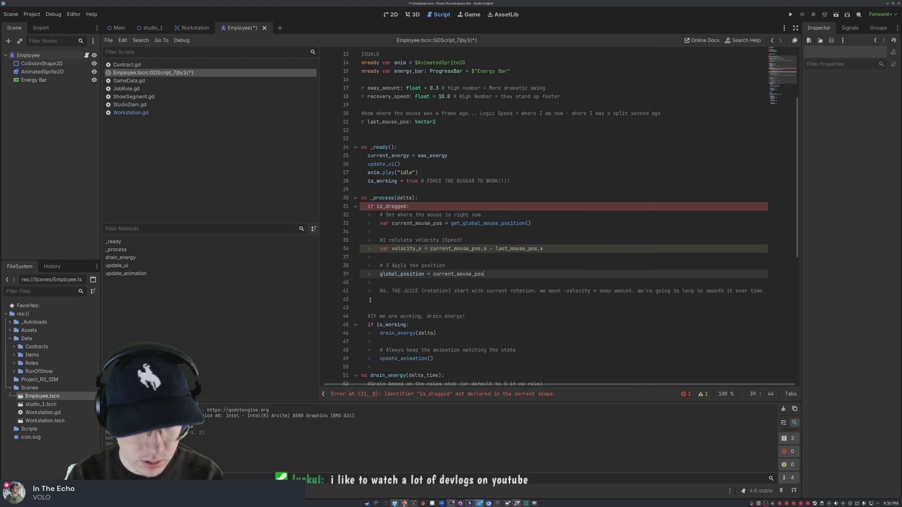
key(Up)
key(Up)
key(Up)
key(Down)
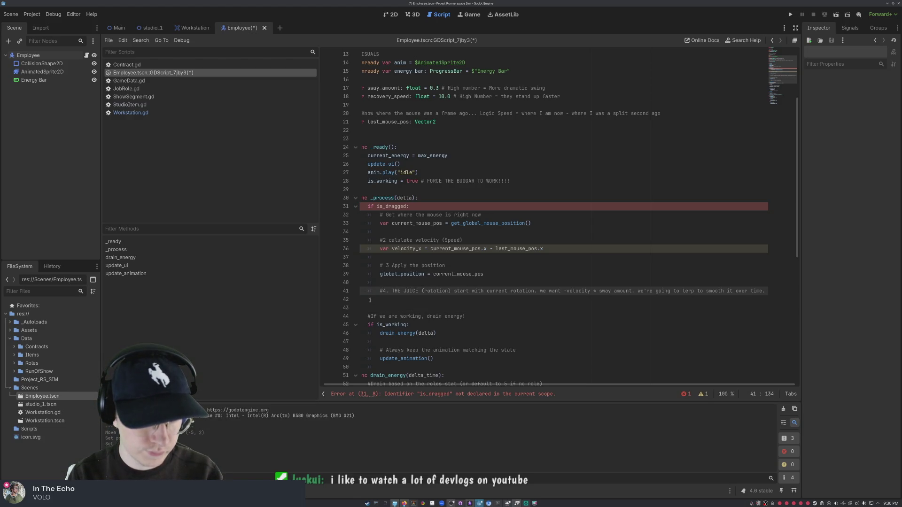
key(Up)
key(Down)
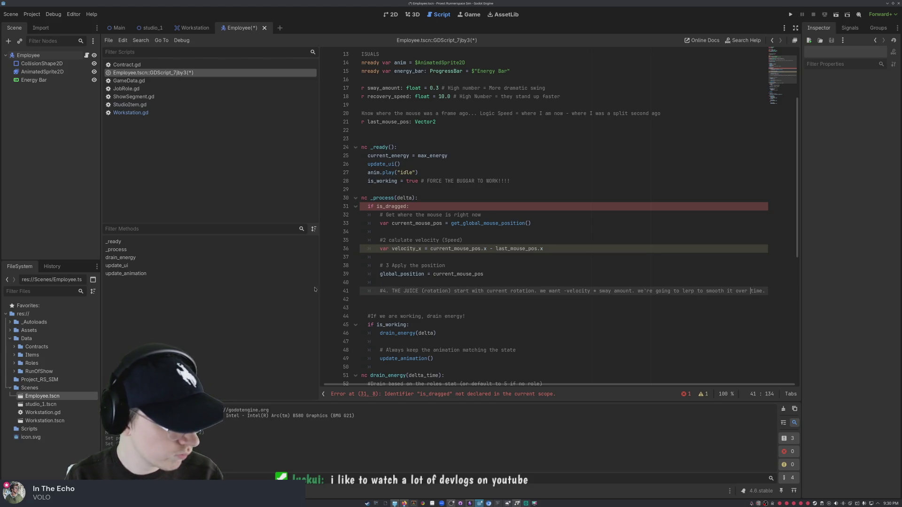
scroll(402, 282, down, 4)
scroll(403, 283, up, 3)
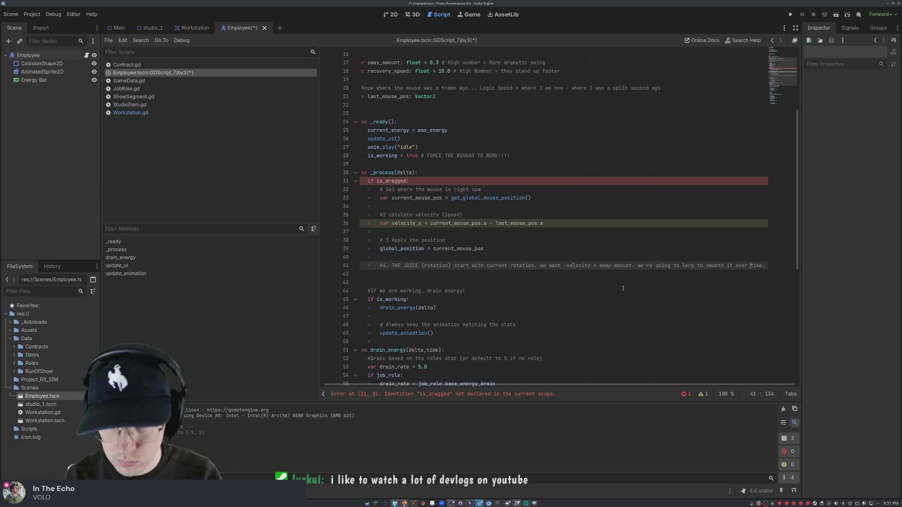
click(377, 274)
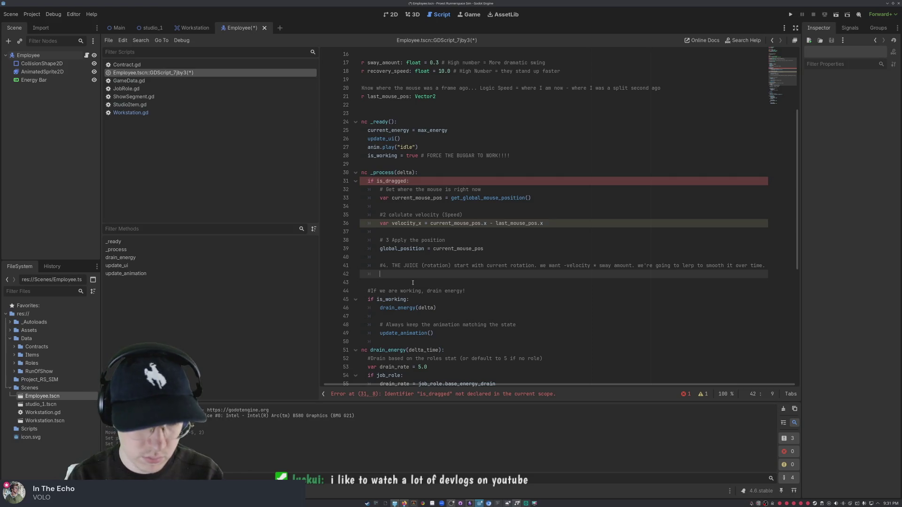
Step: Write a '#5. save position for next frame' comment below the rotation note
text(#)
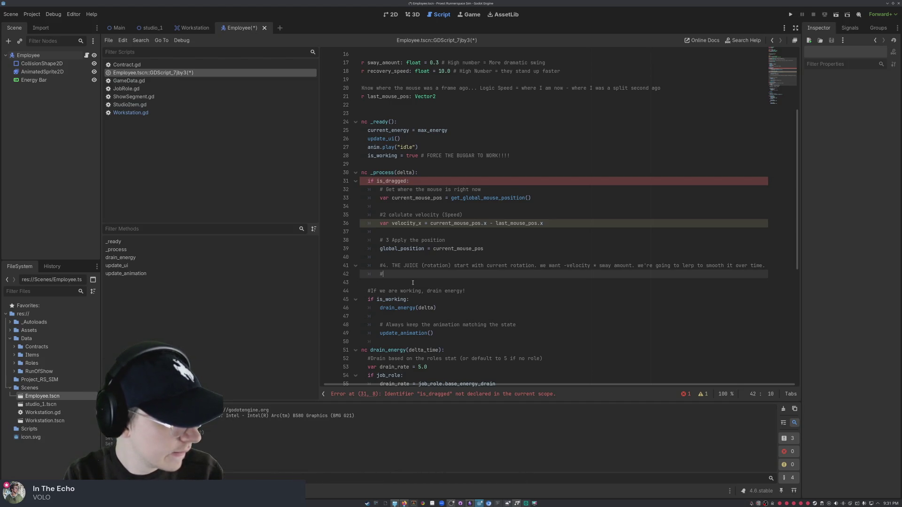
text(5. )
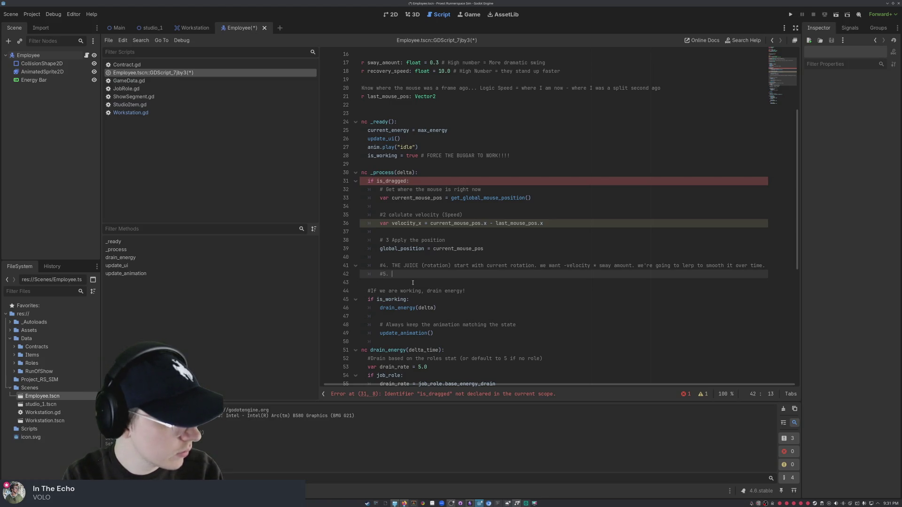
text(save)
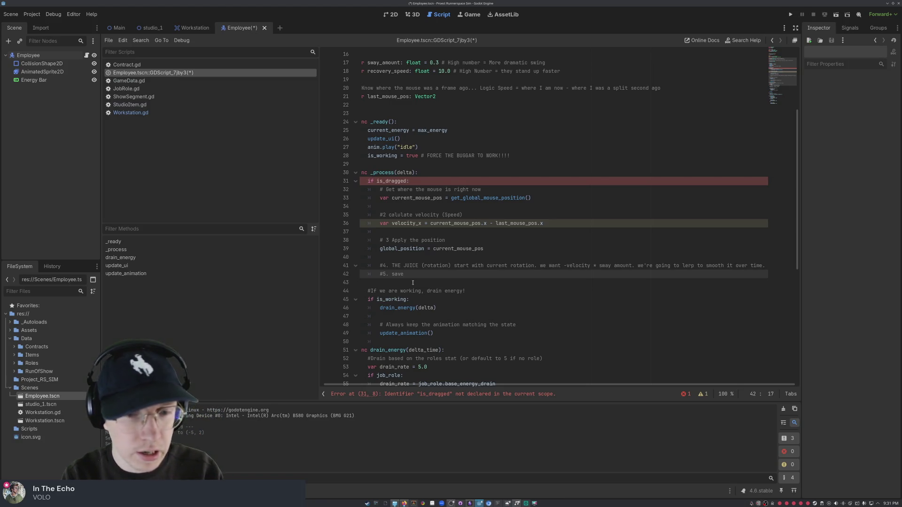
key(BackSpace)
key(BackSpace)
key(BackSpace)
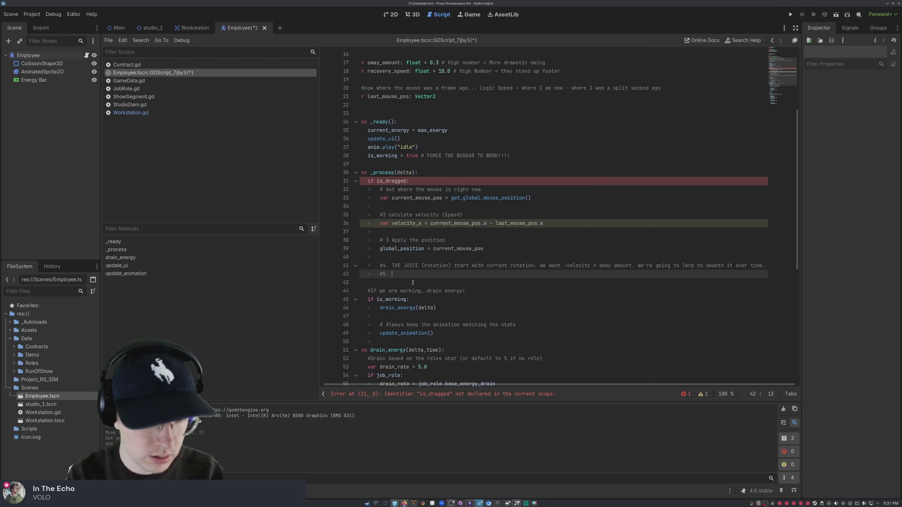
text(Save posi)
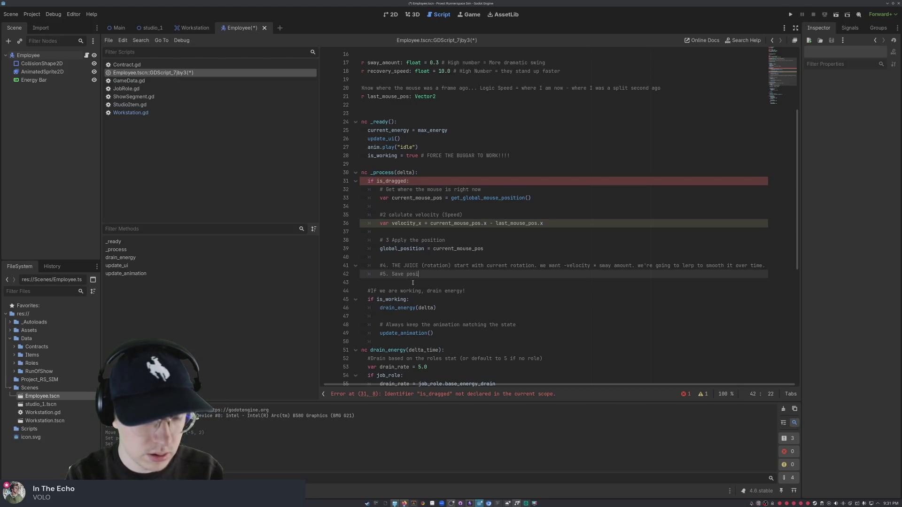
text(tion for ne)
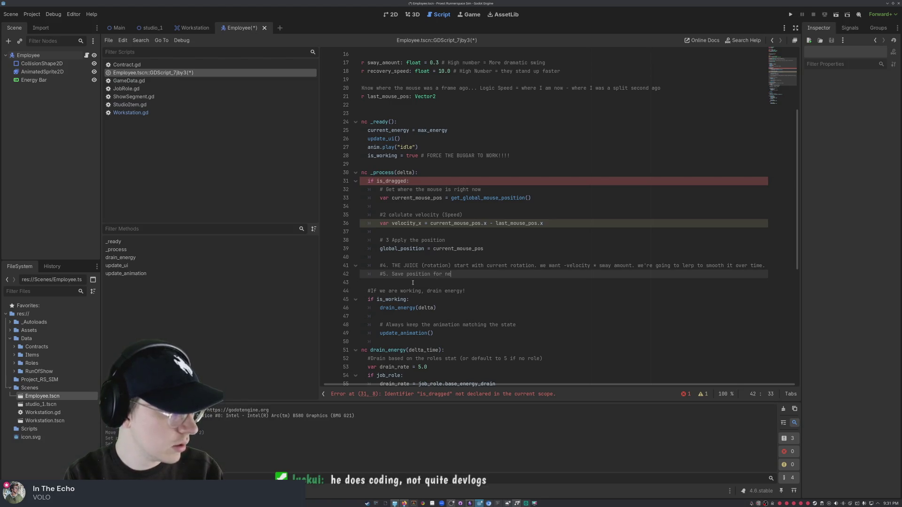
text(xt frame)
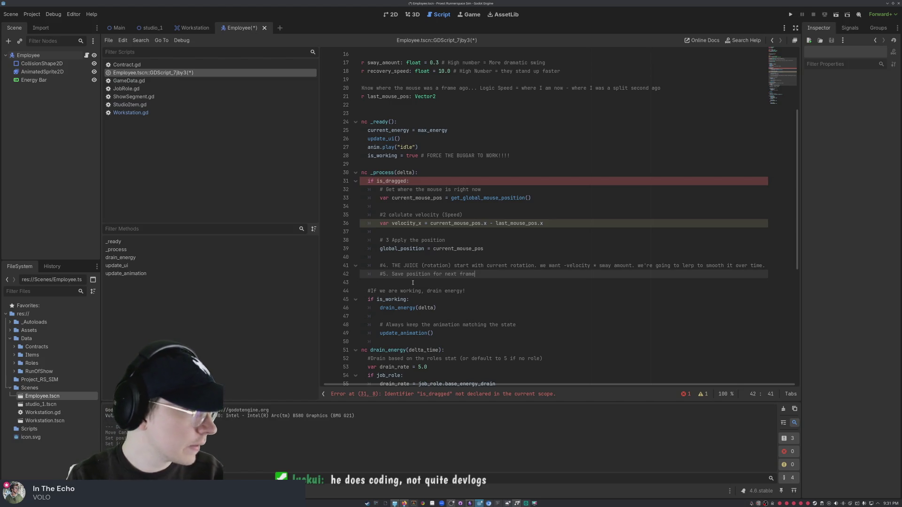
key(BackSpace)
key(BackSpace)
key(BackSpace)
key(BackSpace)
key(BackSpace)
key(BackSpace)
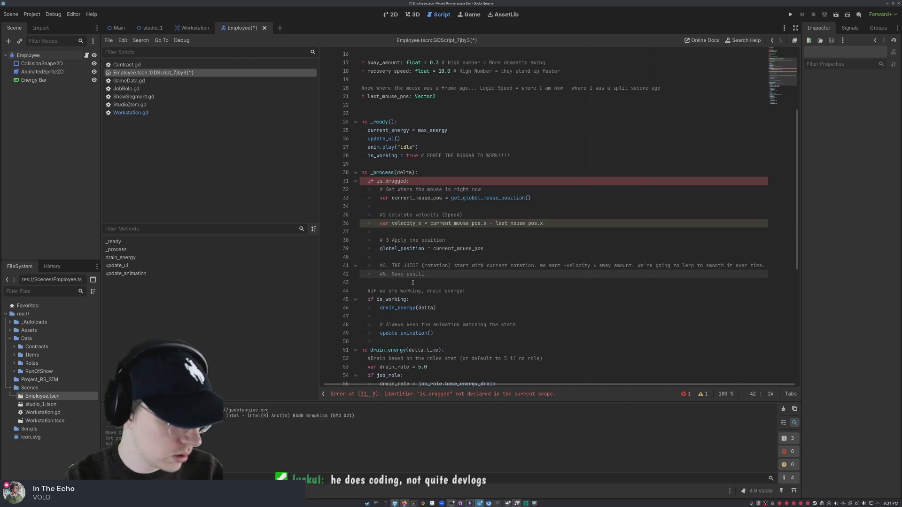
key(BackSpace)
key(BackSpace)
key(BackSpace)
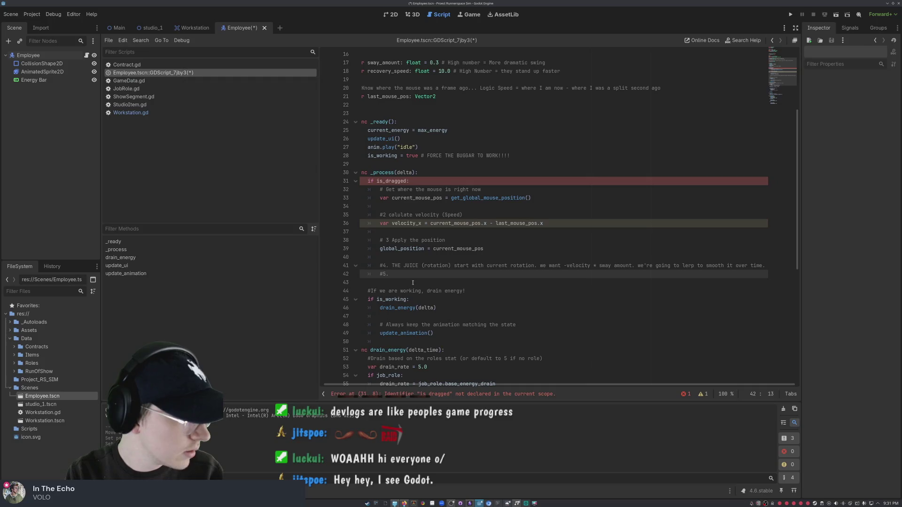
text(save position for next f)
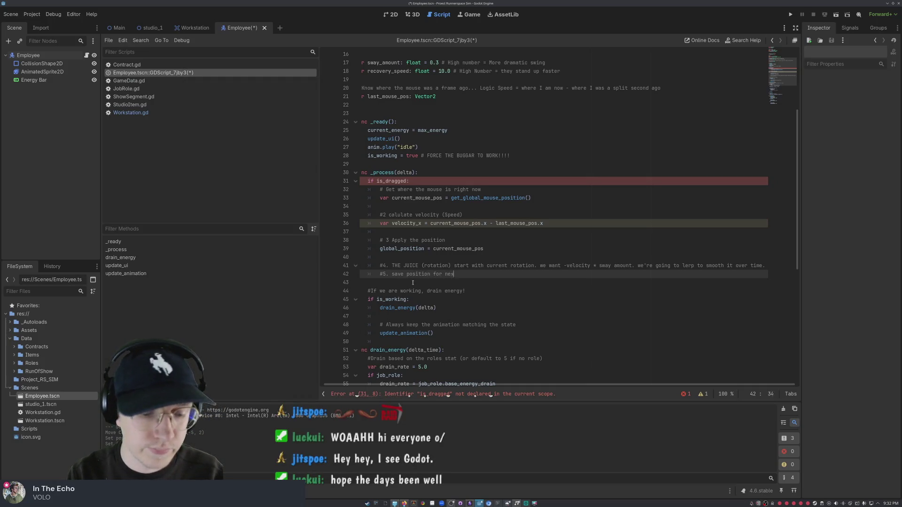
text(rame)
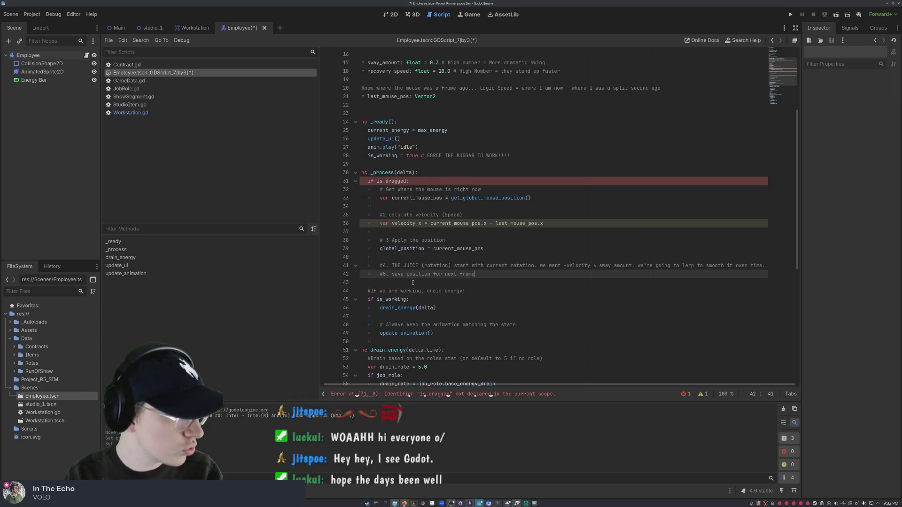
Step: Replace the step-5 comment with '#we lerpin bois' and begin 'rotation = lerp(rotation, -velocity' beneath it
key(BackSpace)
key(BackSpace)
key(BackSpace)
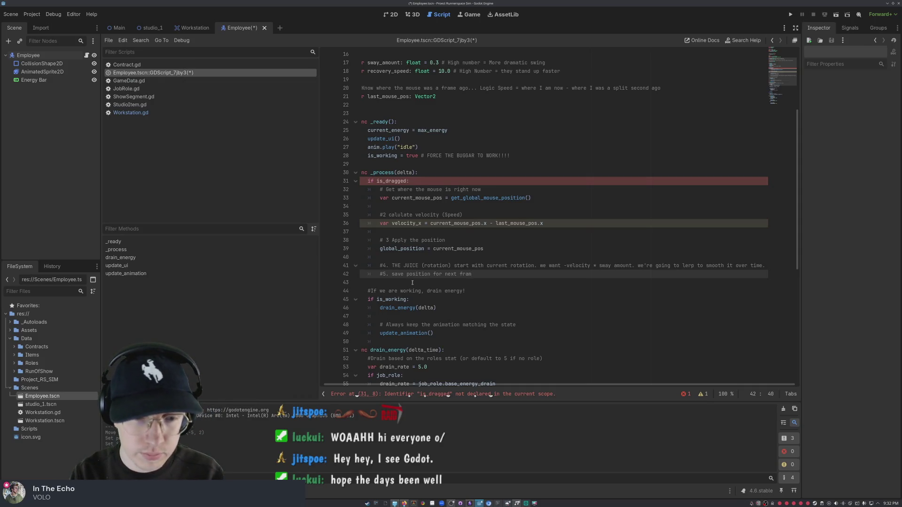
key(BackSpace)
key(BackSpace)
key(BackSpace)
key(BackSpace)
key(BackSpace)
key(BackSpace)
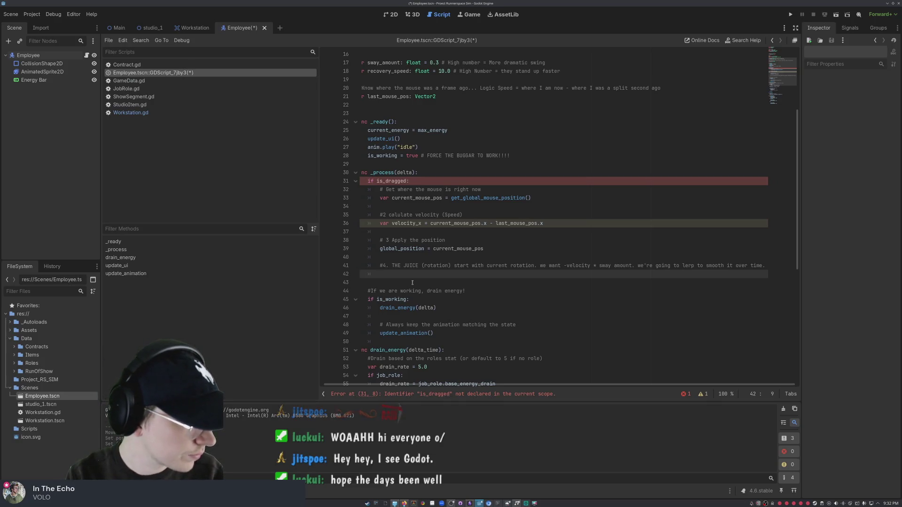
text(welerpi)
text(n bois)
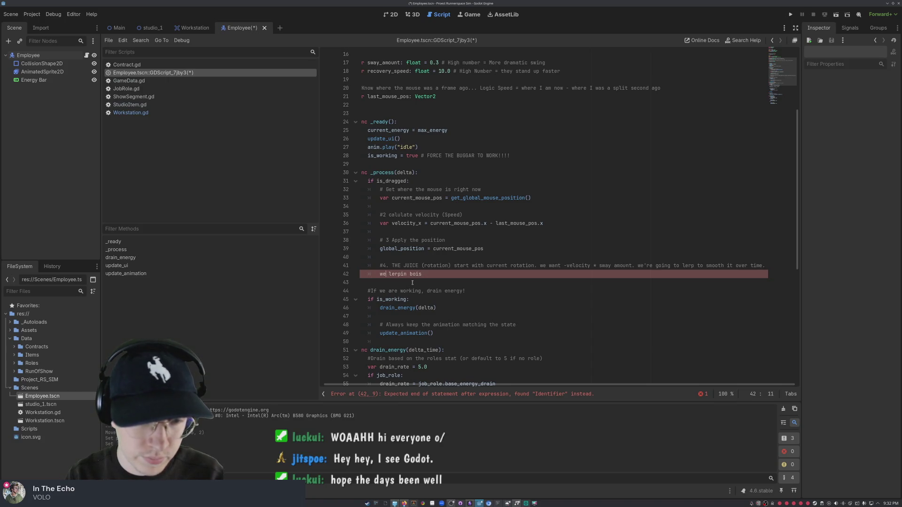
text(#)
key(Right)
key(Right)
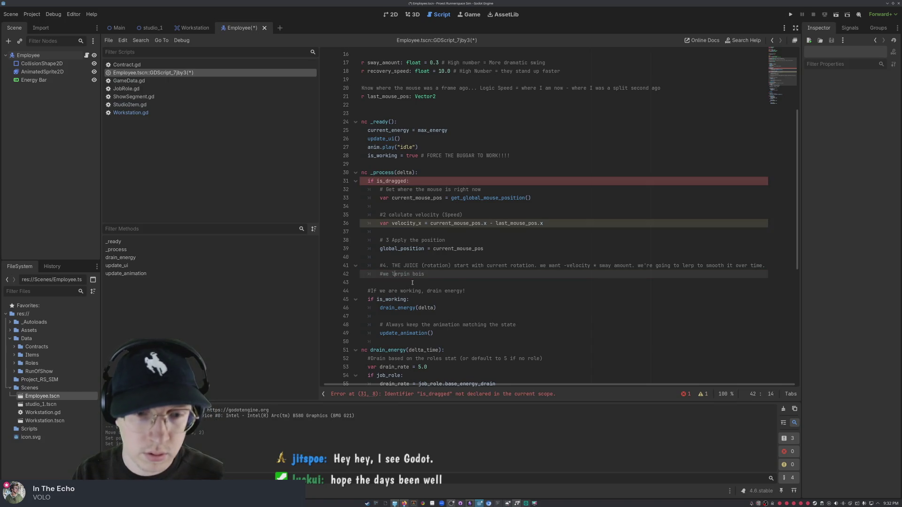
key(Return)
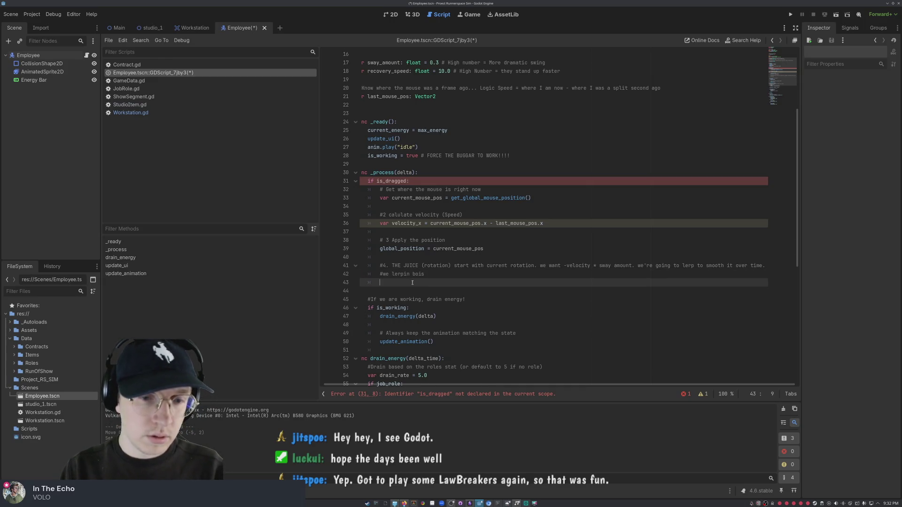
text(rot)
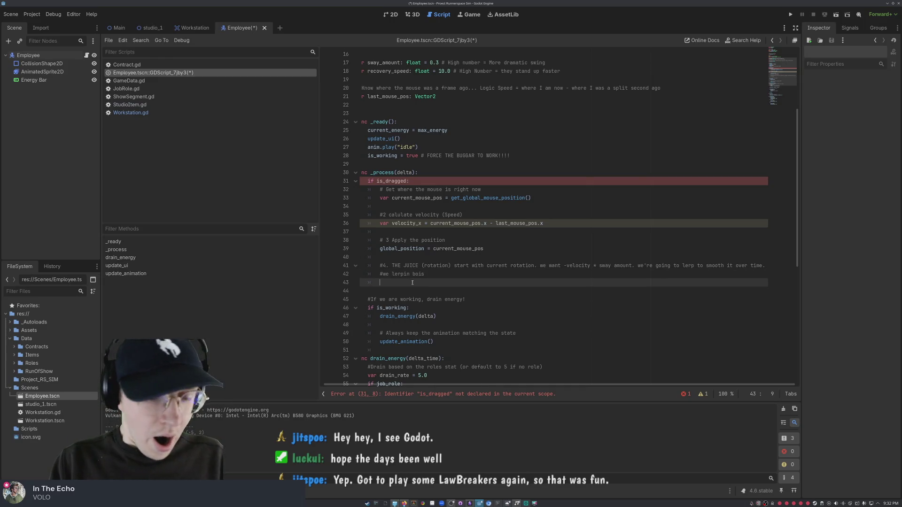
text(ation)
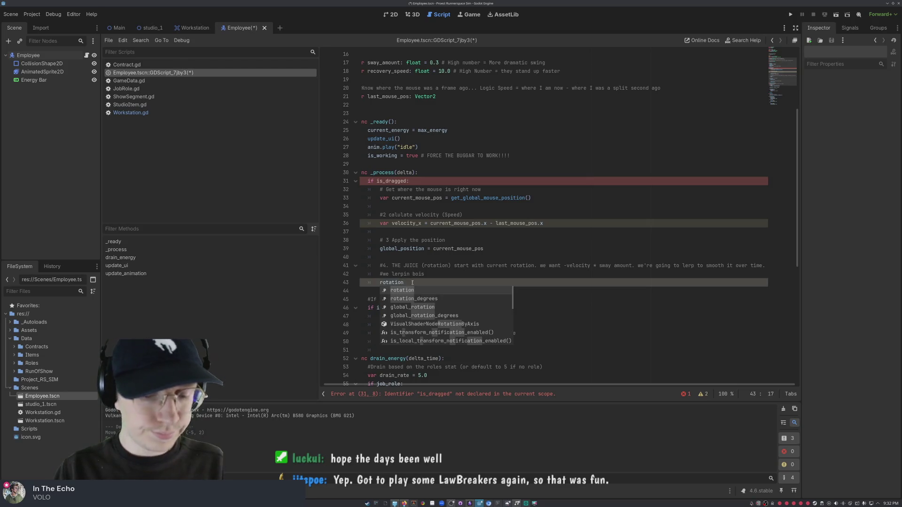
text( = )
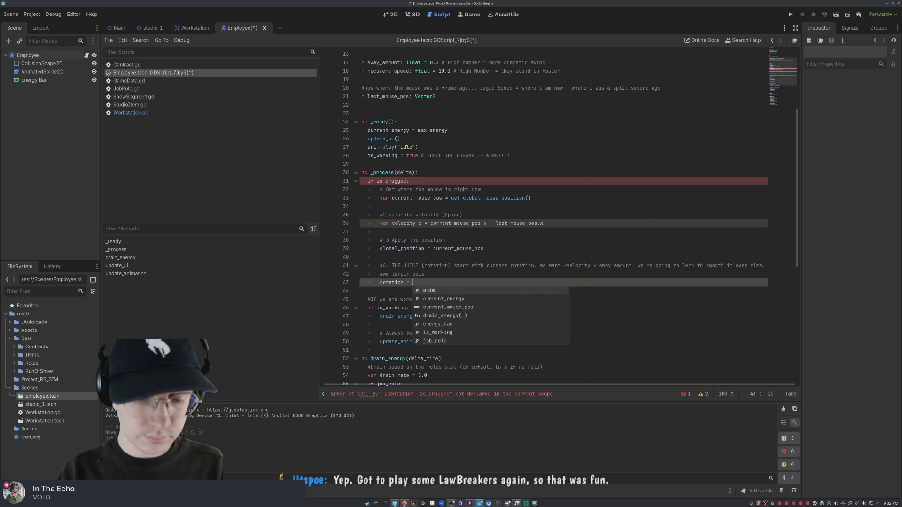
text(lerp()
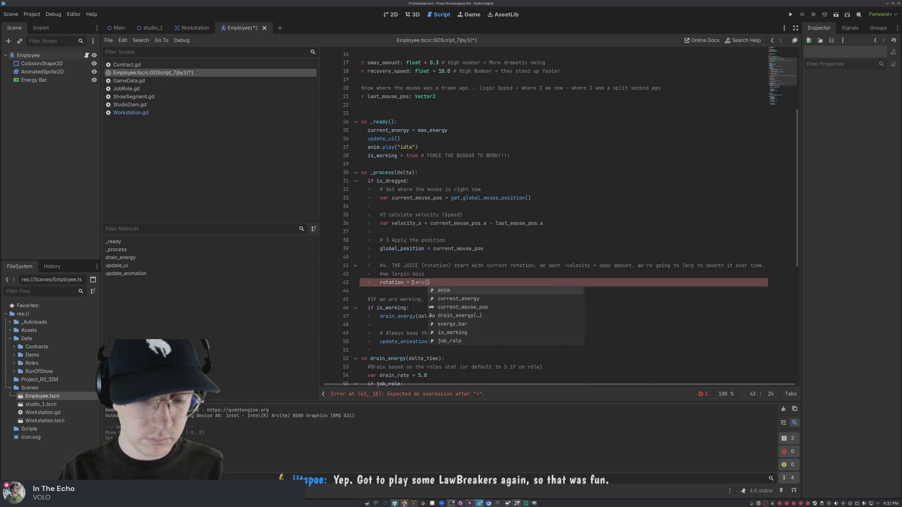
text(rotation)
text(, -velko)
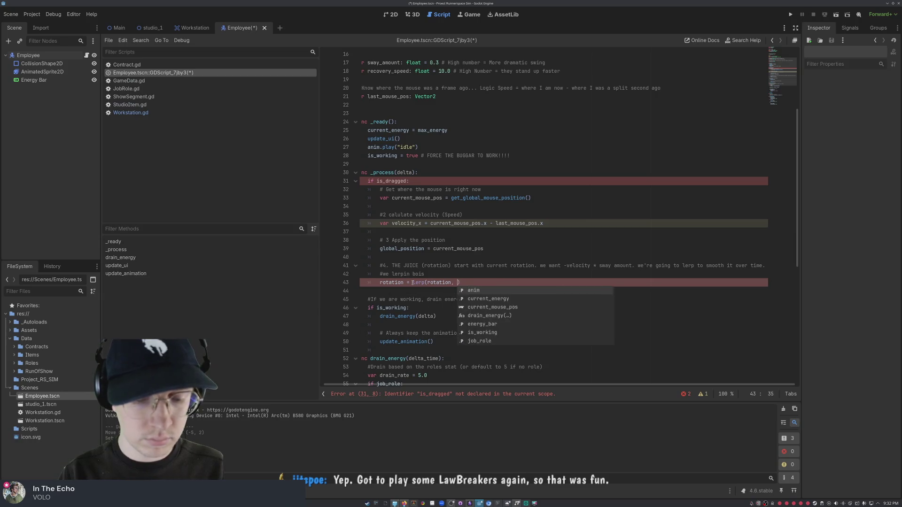
text(city)
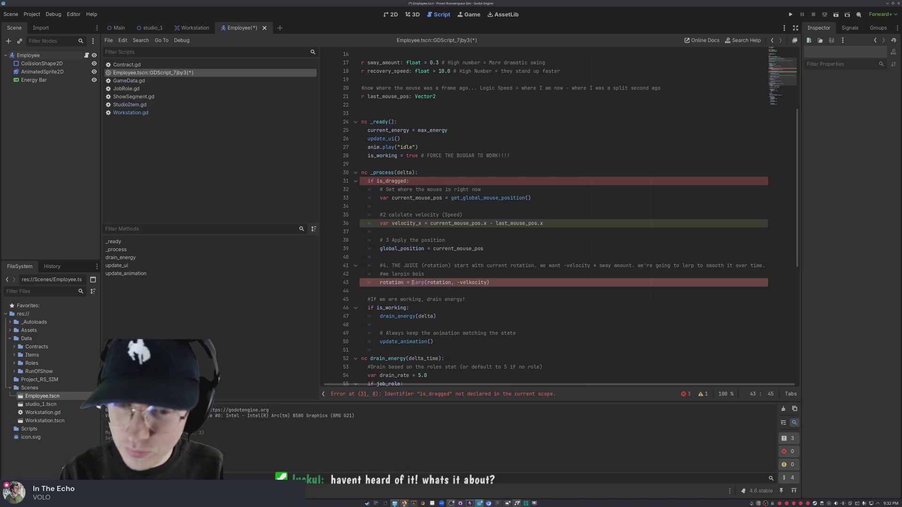
Step: Complete the sway line as rotation = lerp(rotation, -velocity_x * sway_amount, recovery_speed * delta)
key(Left)
key(Left)
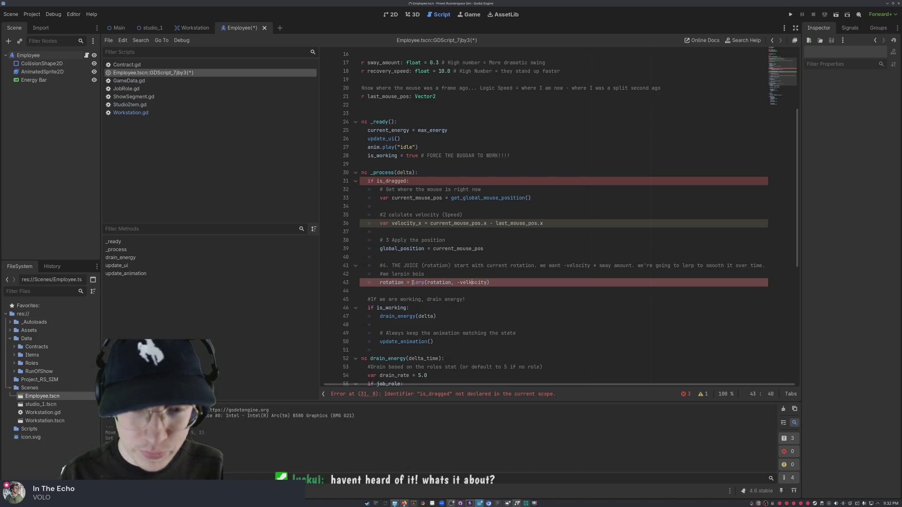
key(Delete)
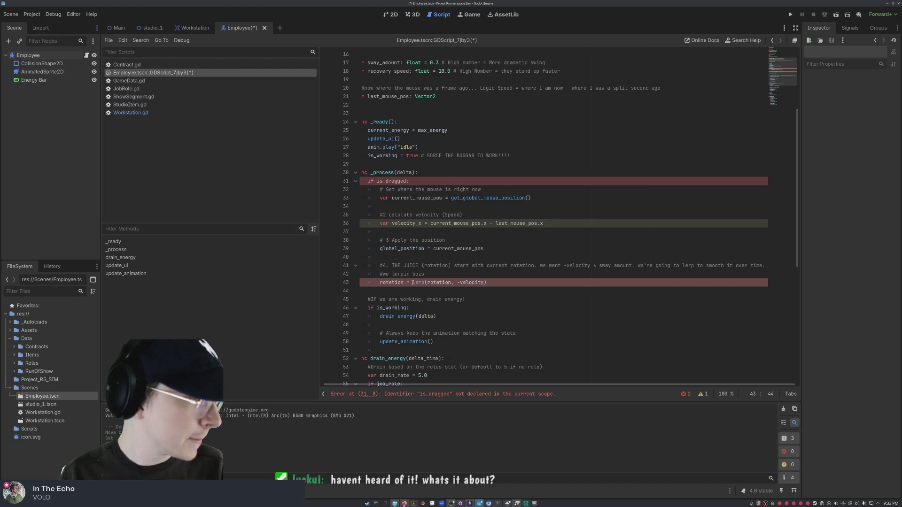
text(_x )
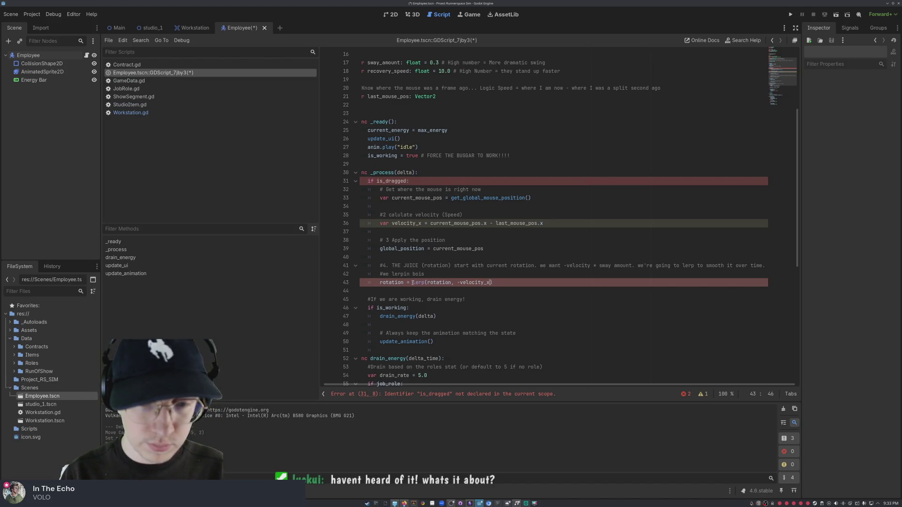
text(*sway)
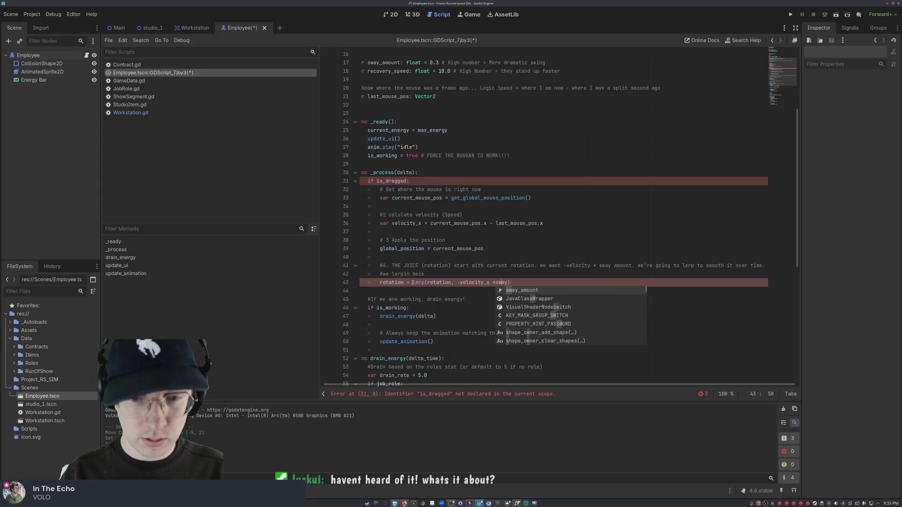
key(Right)
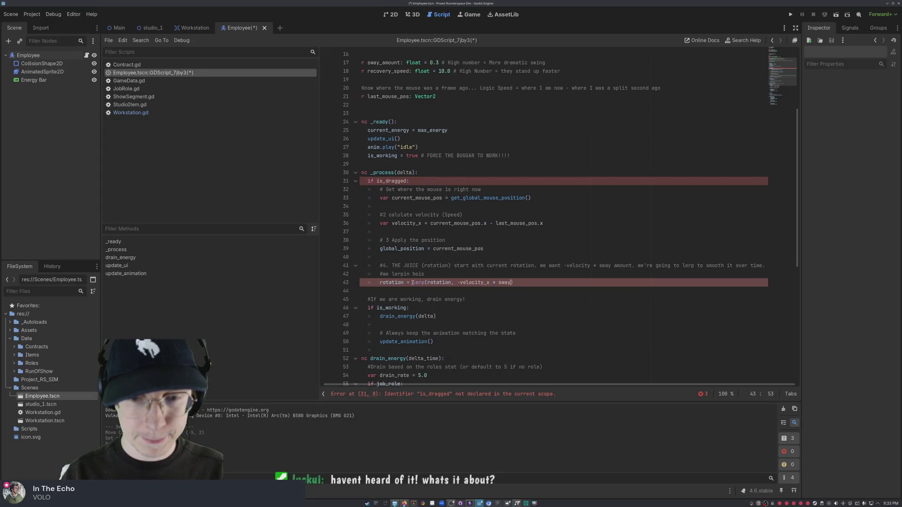
text(_amount)
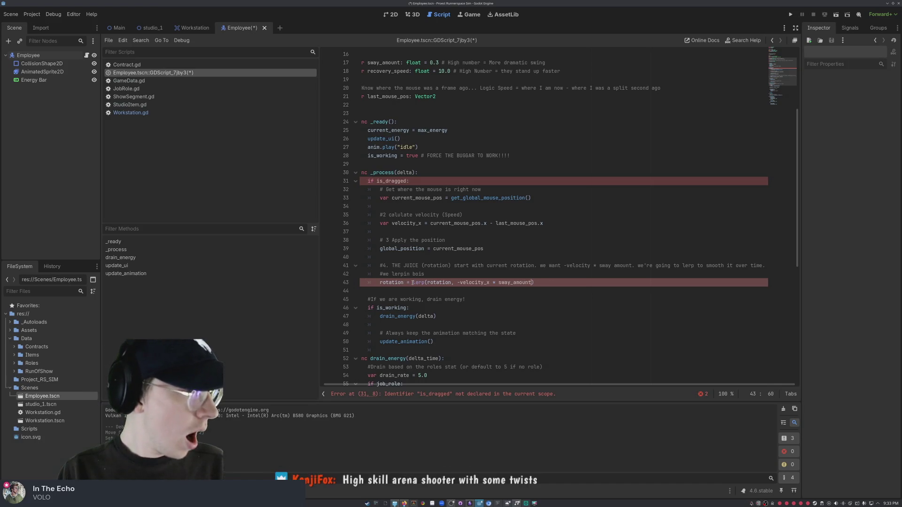
text(, recovert)
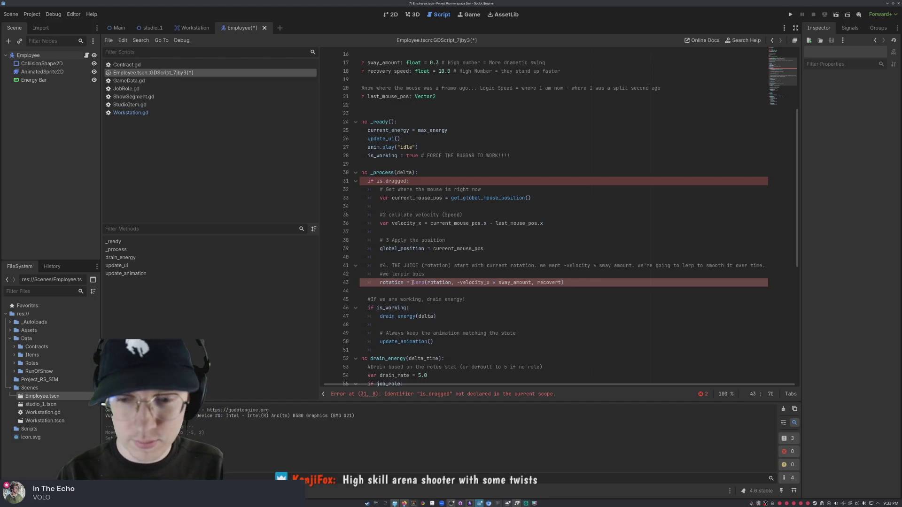
key(ctrl+space)
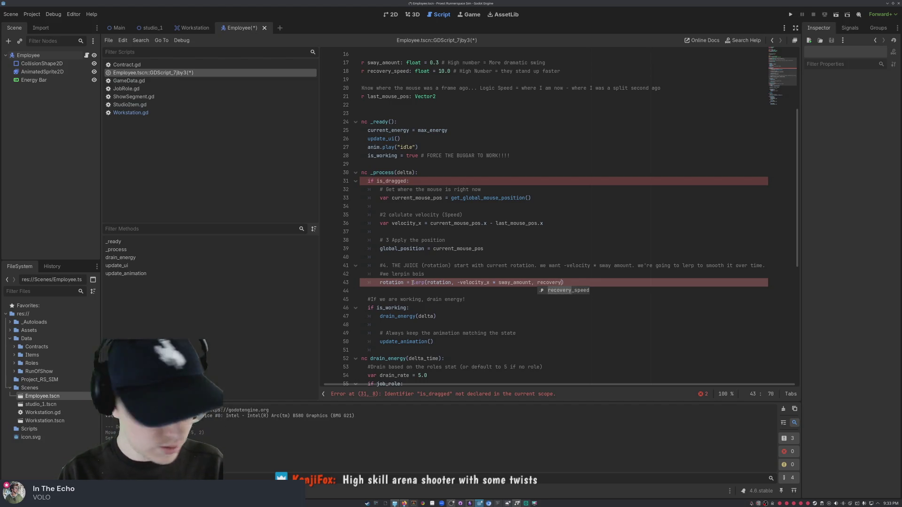
text(_speed,)
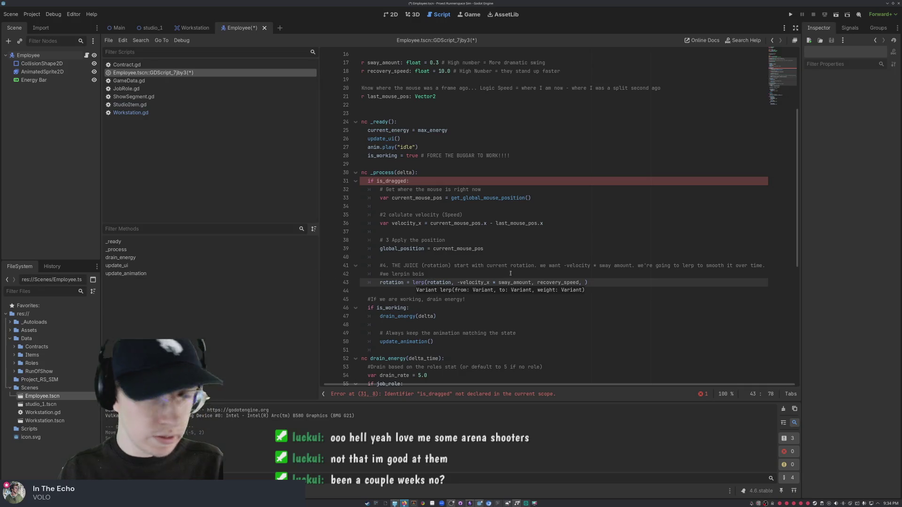
key(Escape)
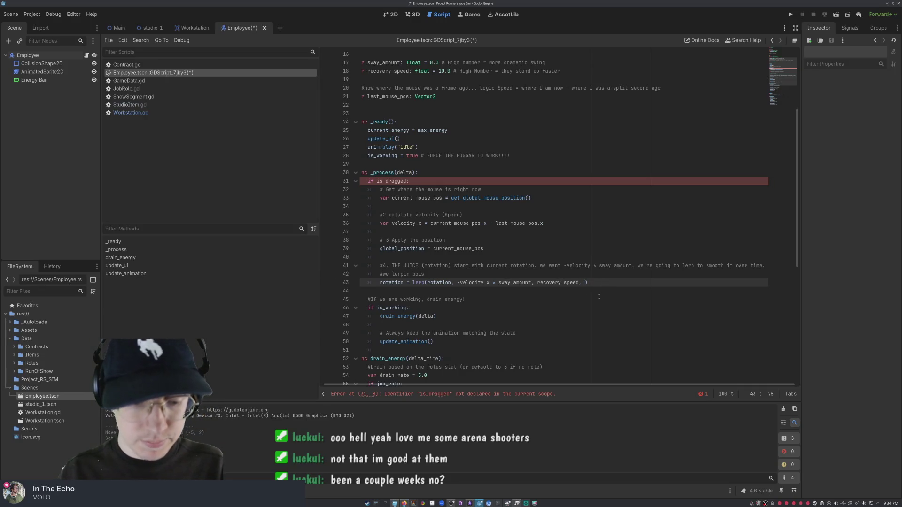
text(4* )
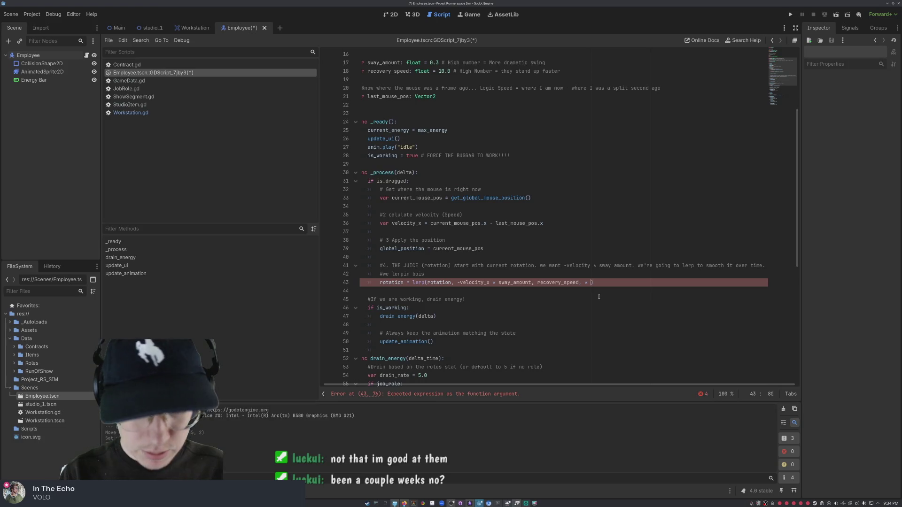
text(delta)
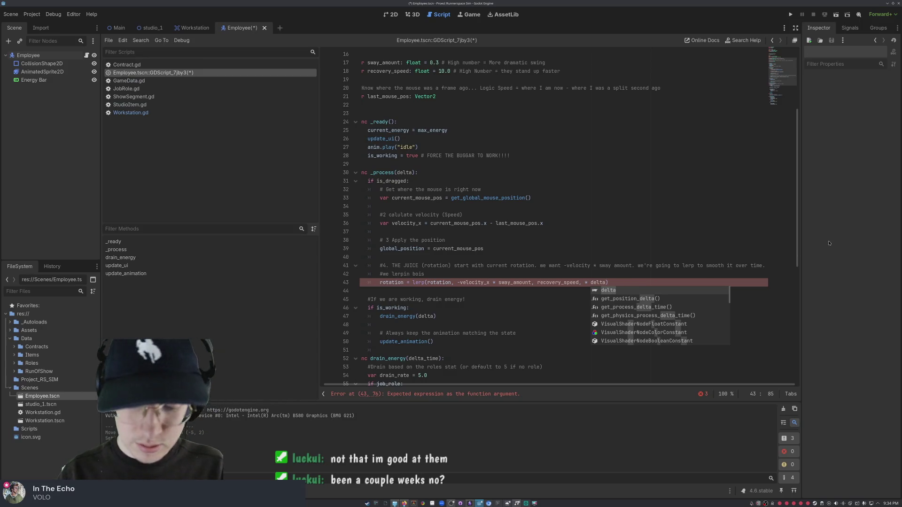
key(Escape)
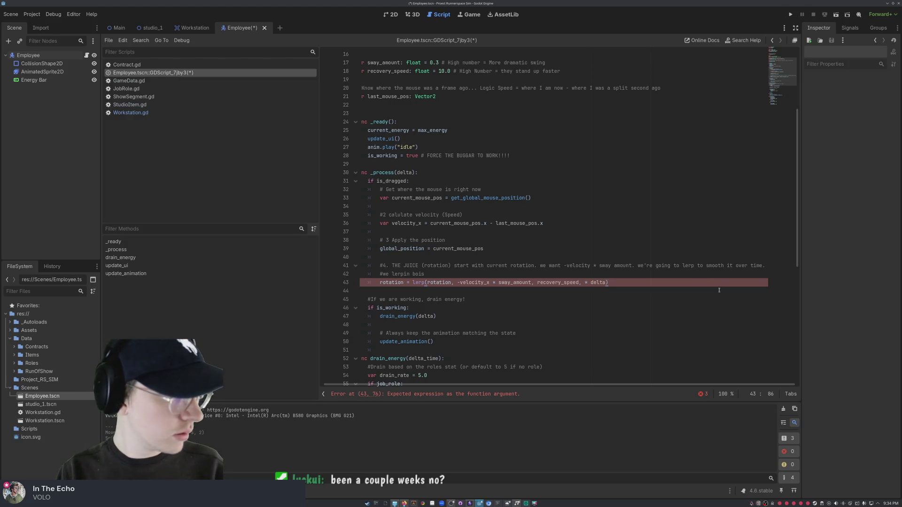
key(Return)
key(Return)
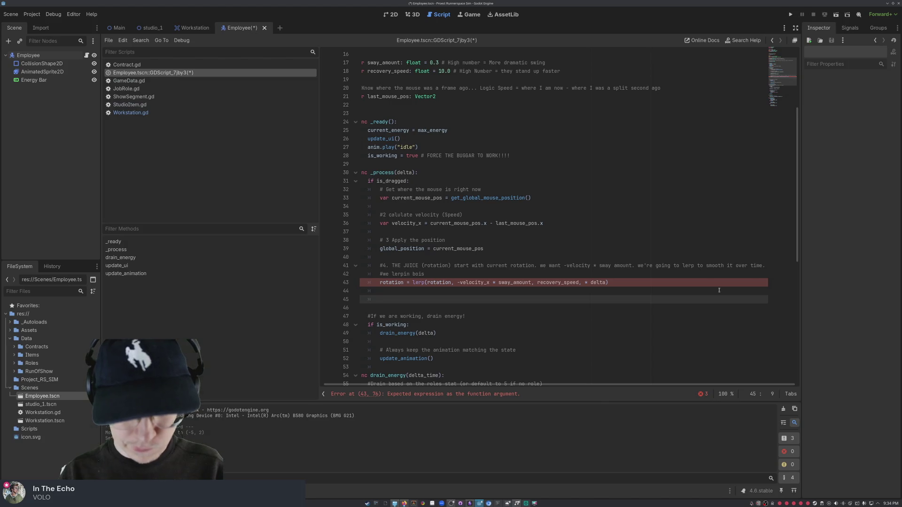
Step: Add a '#5 last_mouse_pos = current_mouse_pos' comment on a new line below the sway line
click(486, 284)
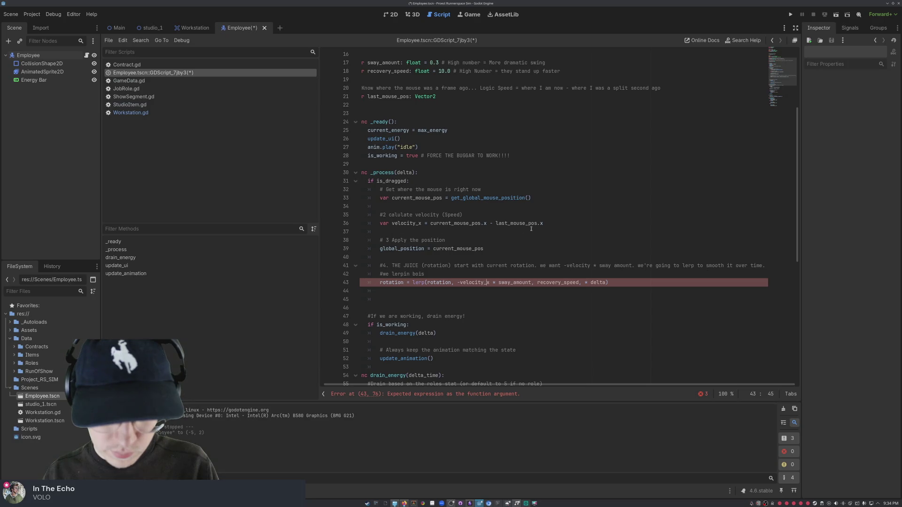
click(557, 349)
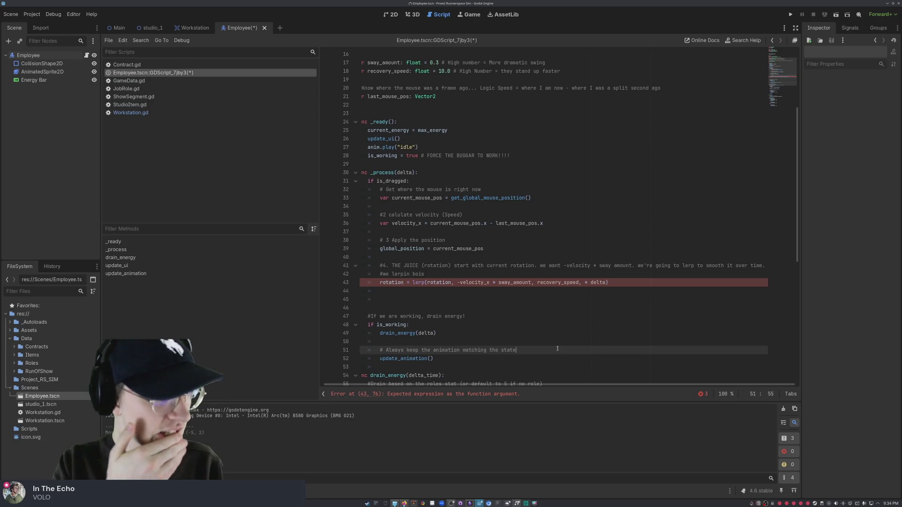
click(606, 290)
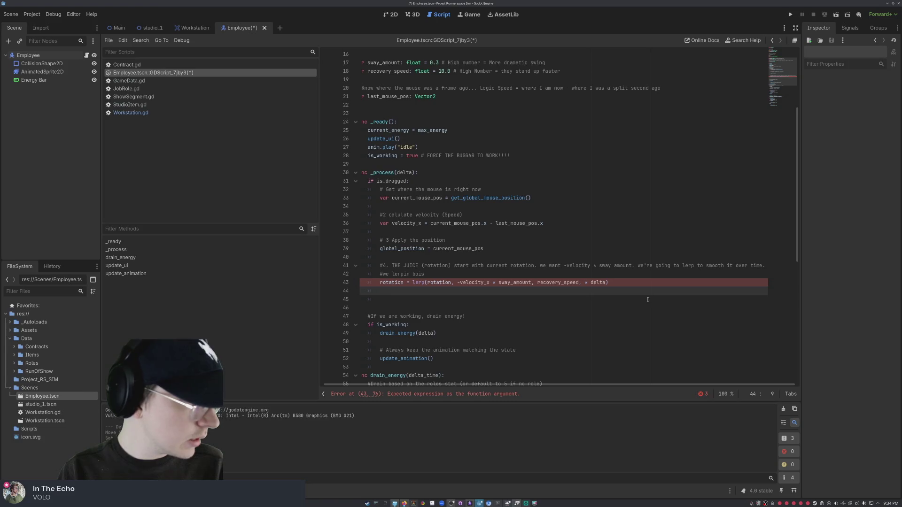
key(Return)
text(#5 )
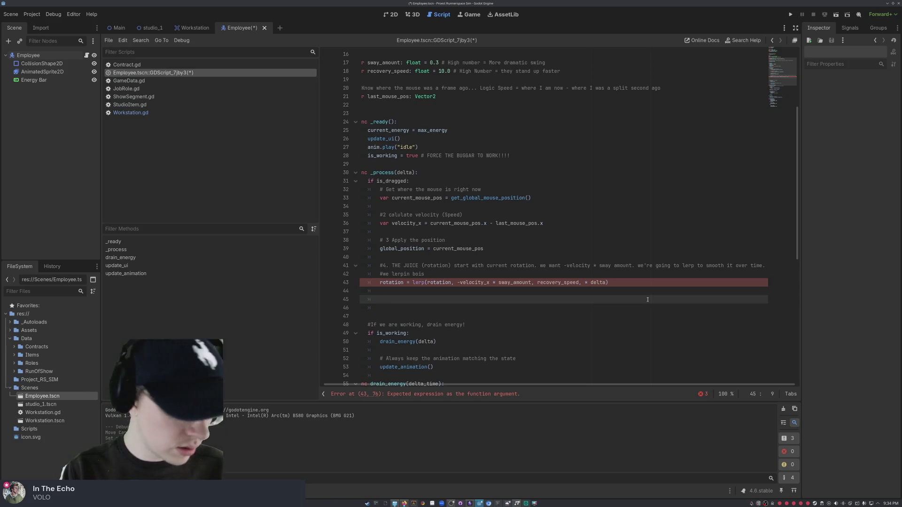
text(last_mouse)
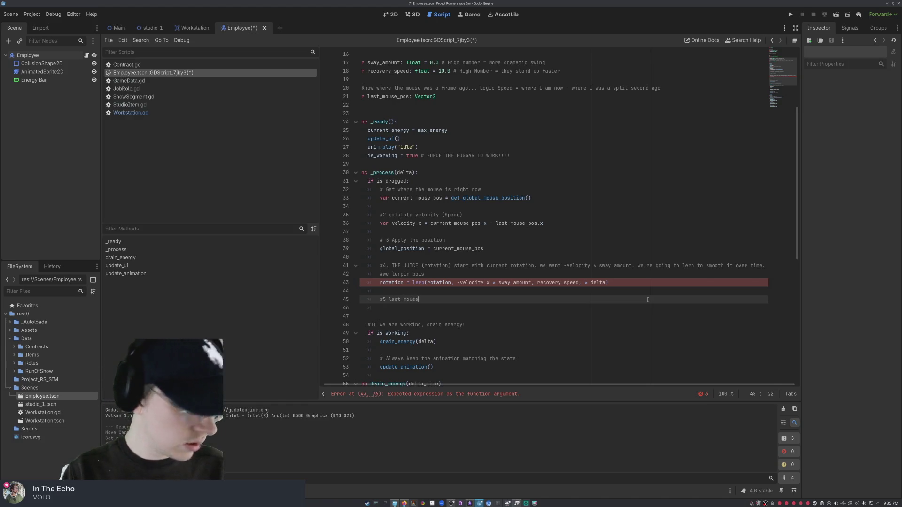
text(_pos = )
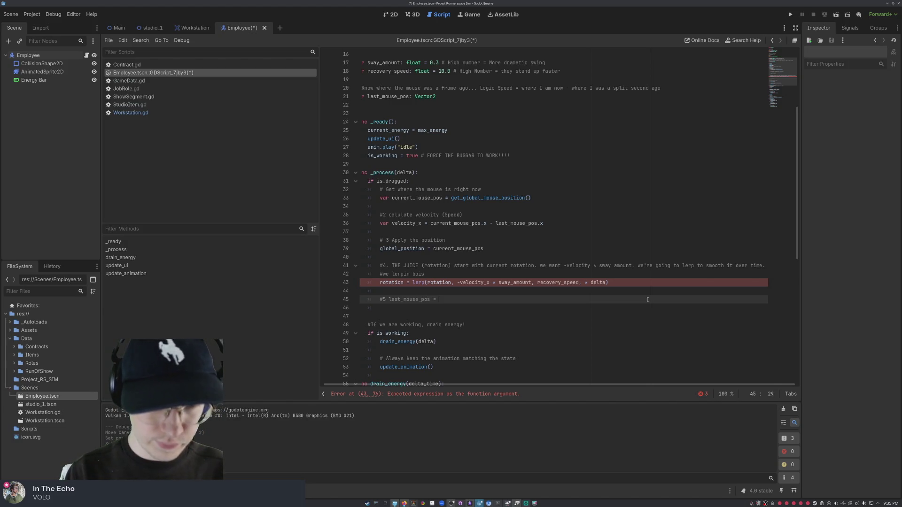
text(current)
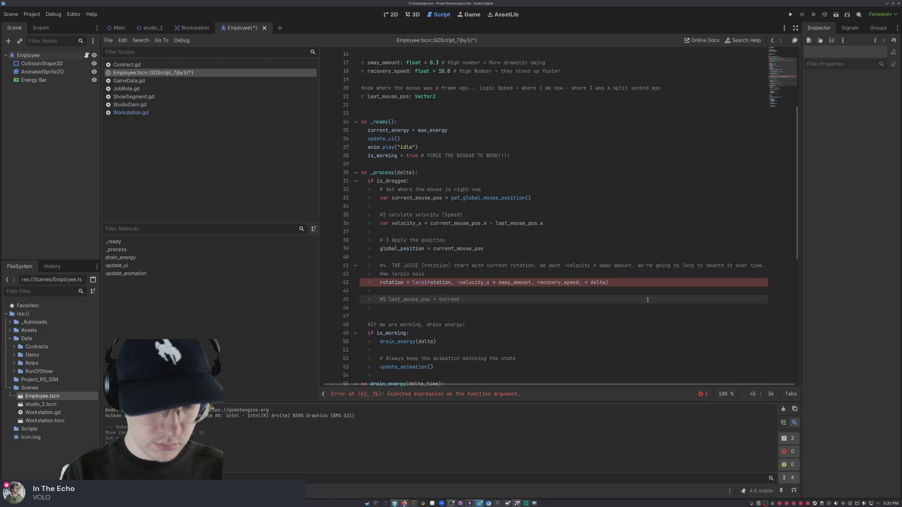
text(_mouse_)
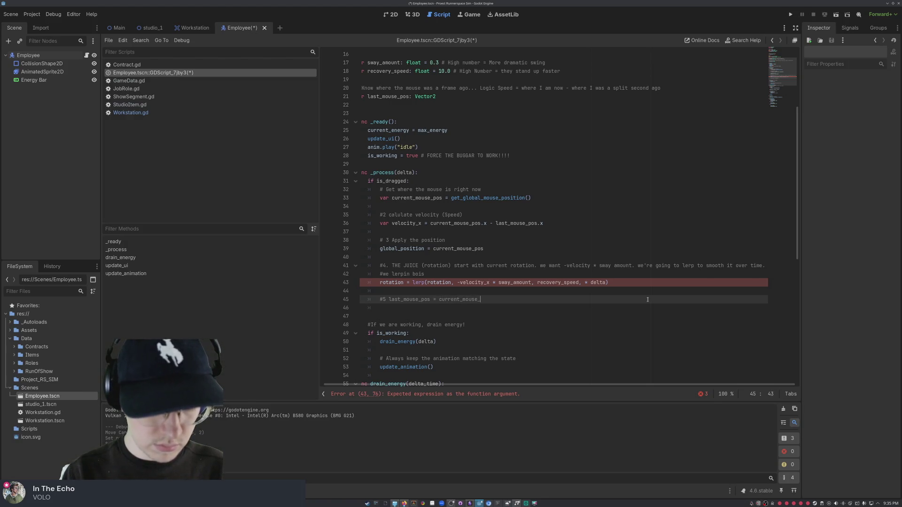
text(pos)
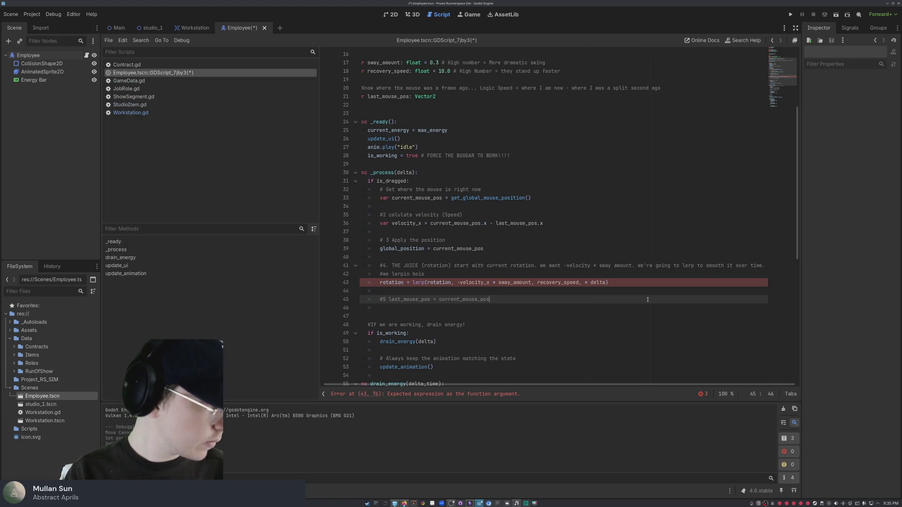
key(Return)
key(Return)
Step: Add an else: branch, and above it the line last_mouse_pos = current_mouse_pos
text(else:)
key(Return)
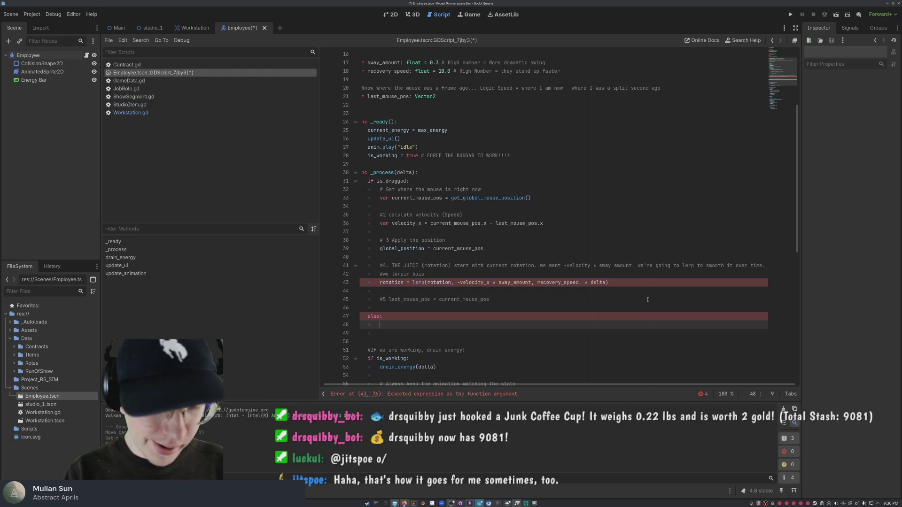
key(Up)
key(Up)
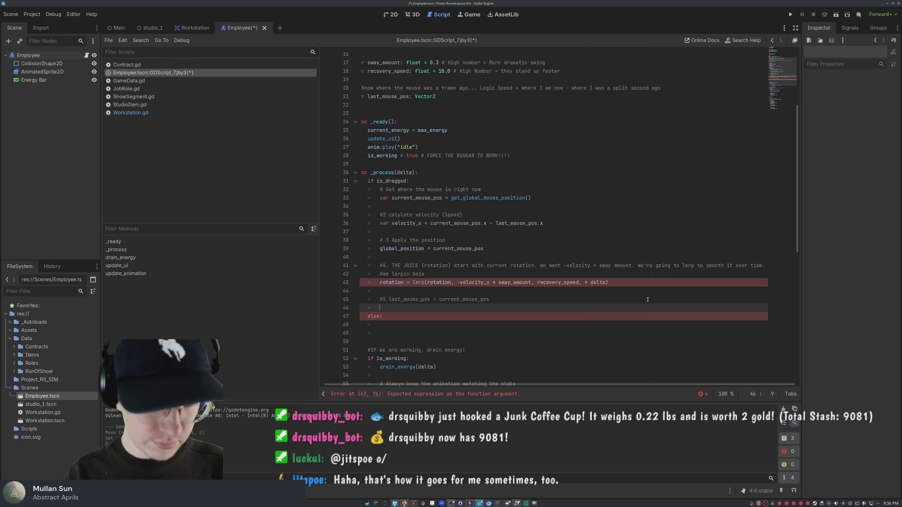
text(last_mouse)
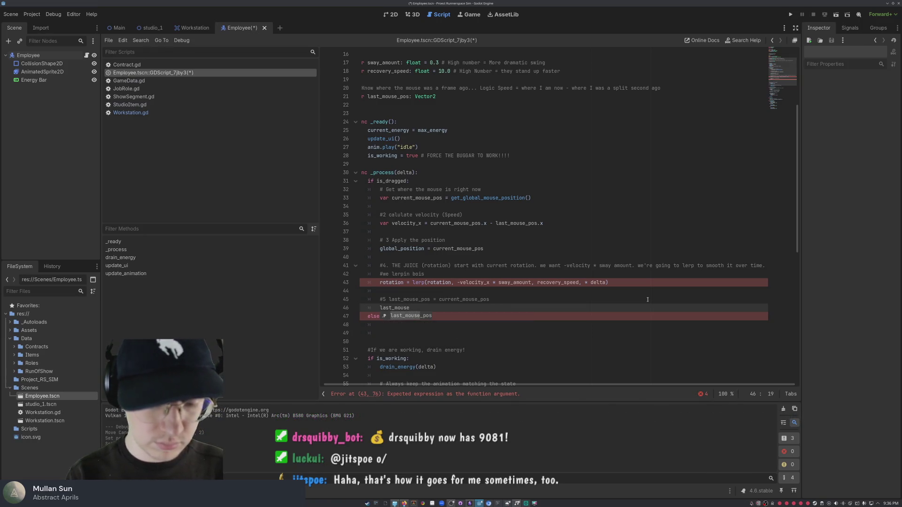
key(Escape)
text(pos)
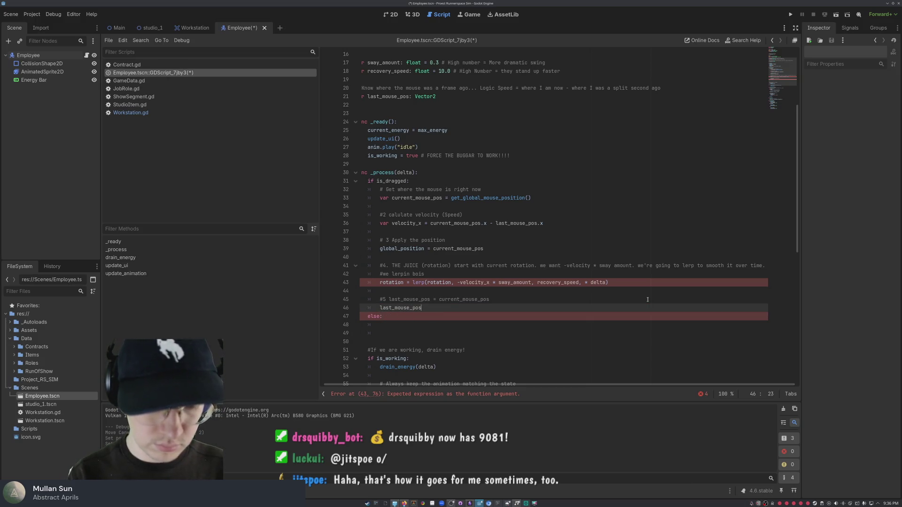
text( = )
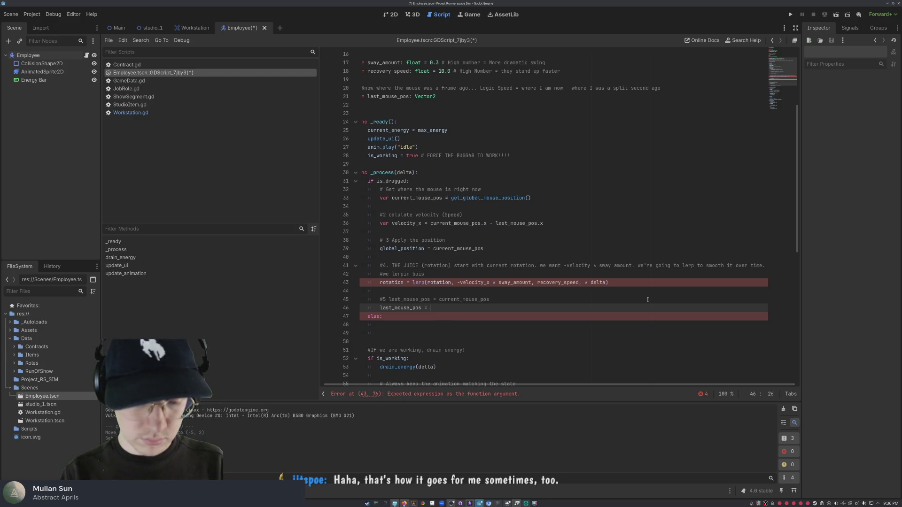
text(cirre)
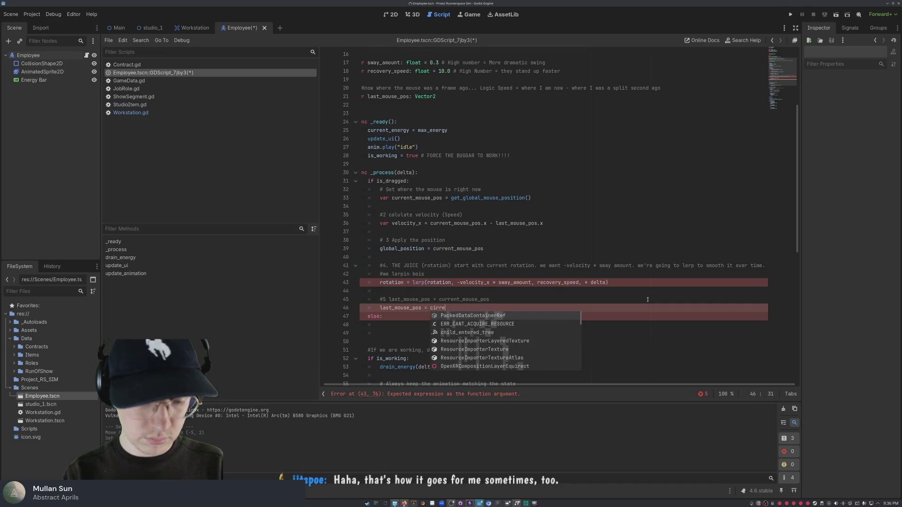
text(urre)
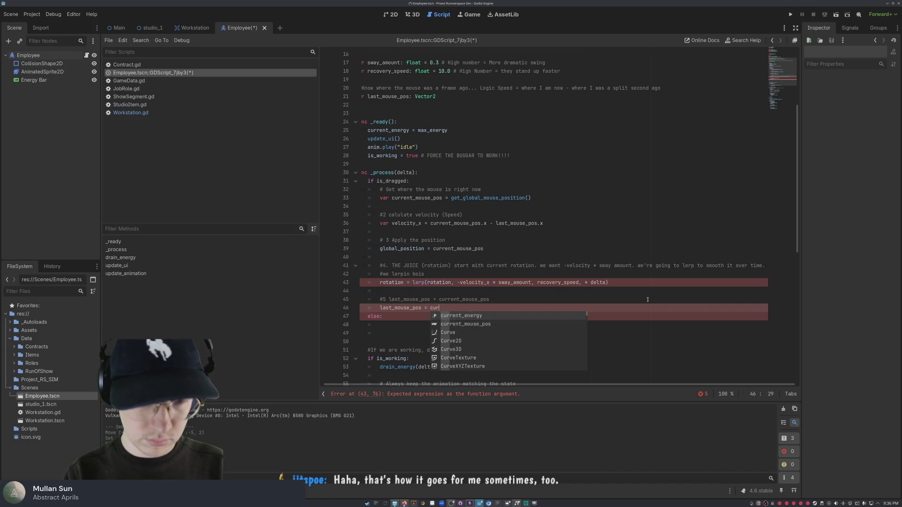
key(Down)
key(Return)
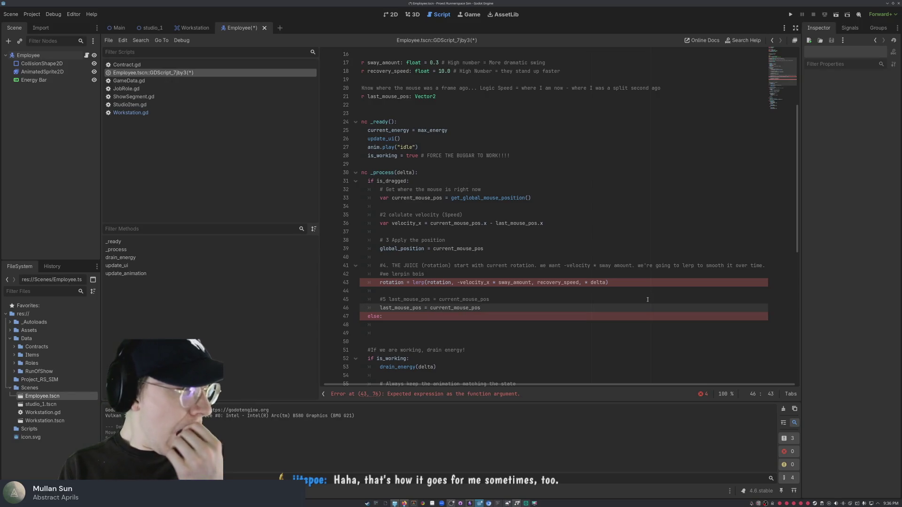
key(Down)
key(Down)
click(647, 315)
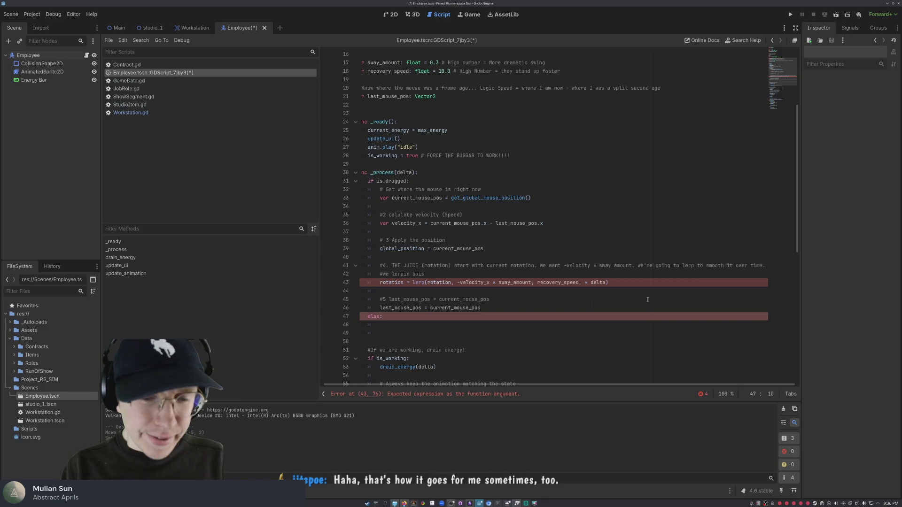
Step: Insert a blank line before else: and align else: with if is_dragged
click(484, 310)
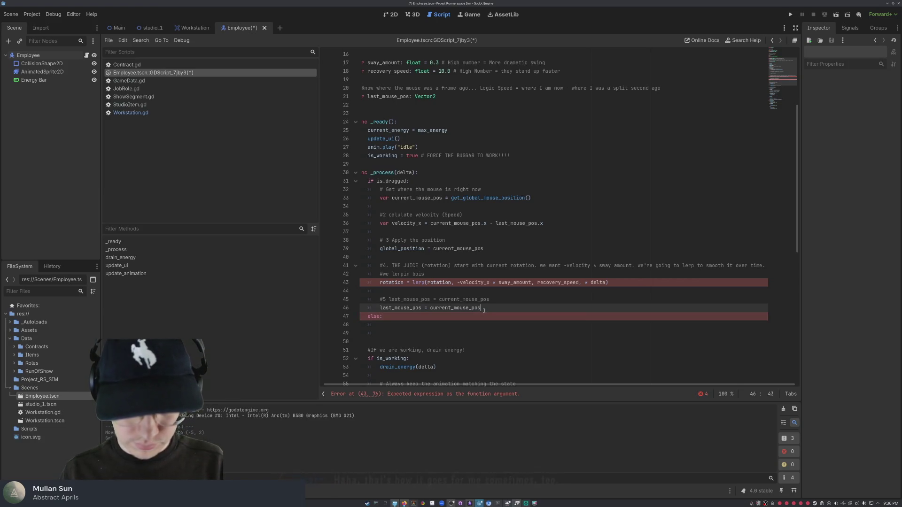
key(Return)
key(Down)
key(Down)
key(Up)
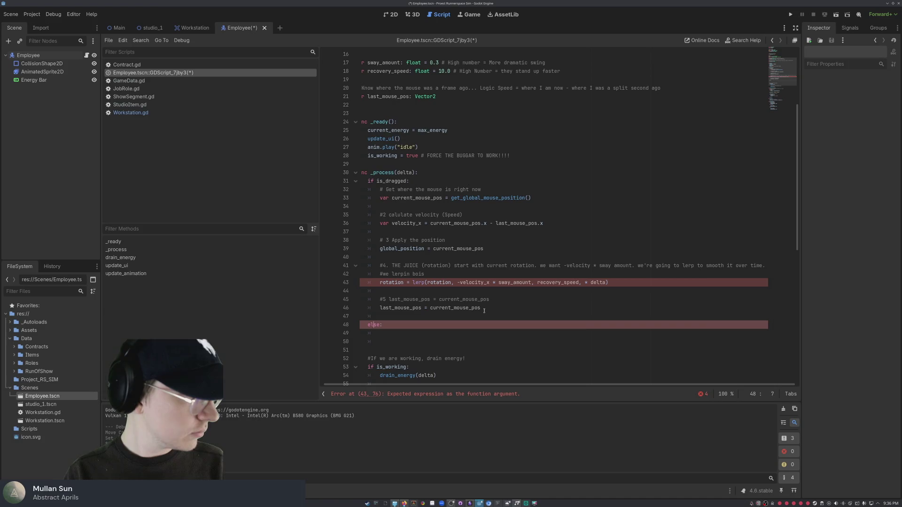
key(Home)
key(Tab)
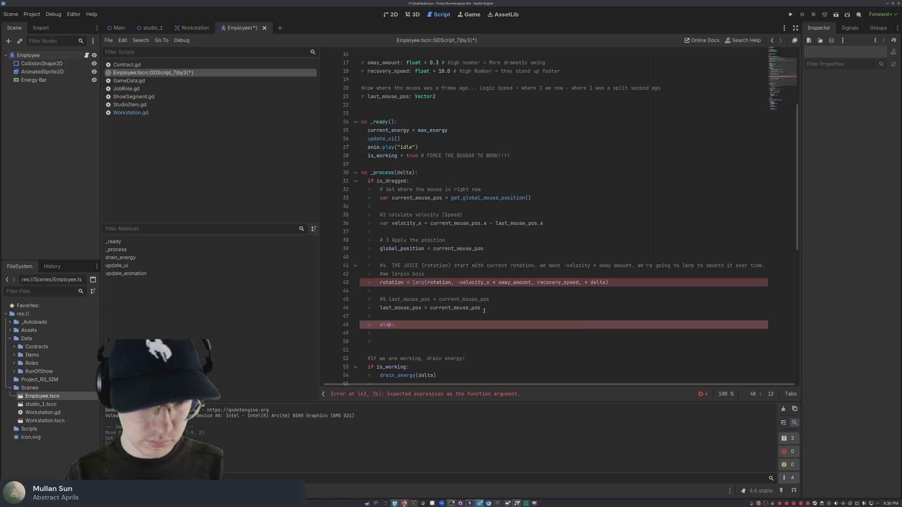
key(shift+Tab)
key(Home)
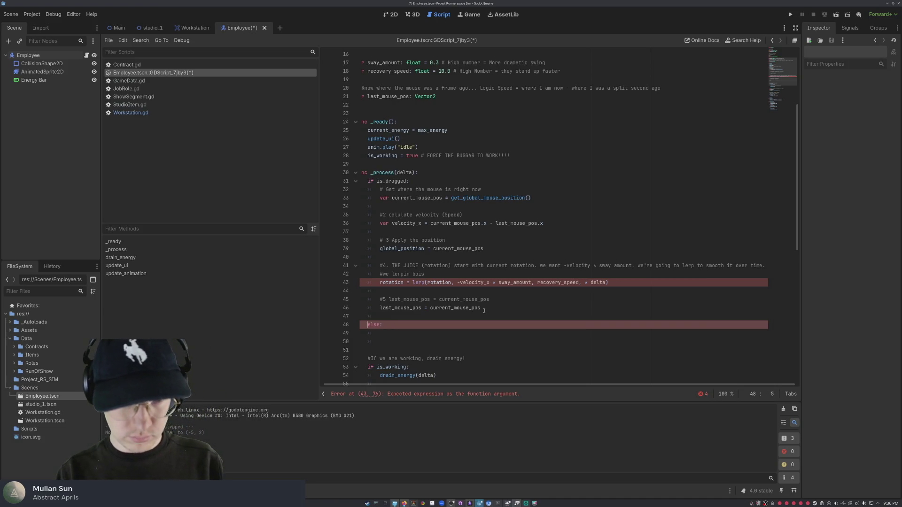
key(Down)
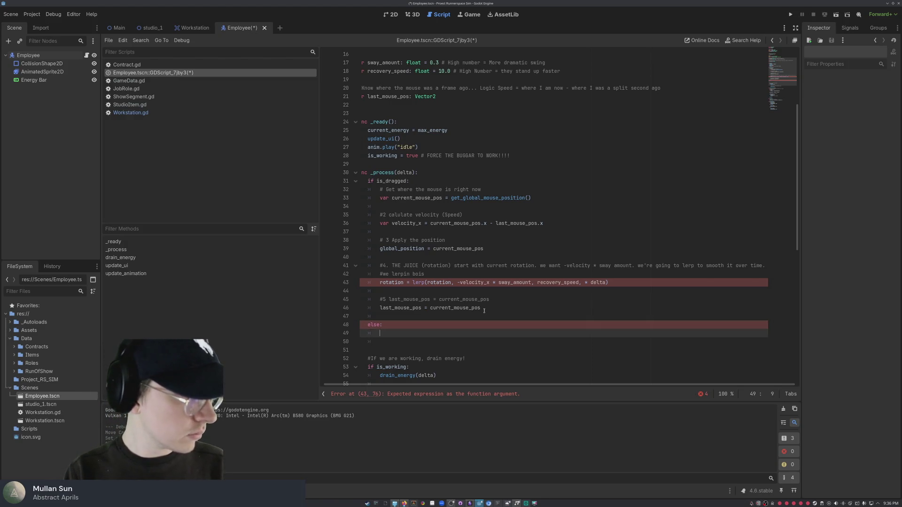
Step: Under else:, add a 'get up bro' comment and rotation = lerp(rotation, 0.0, recovery_speed * delta)
text(#if)
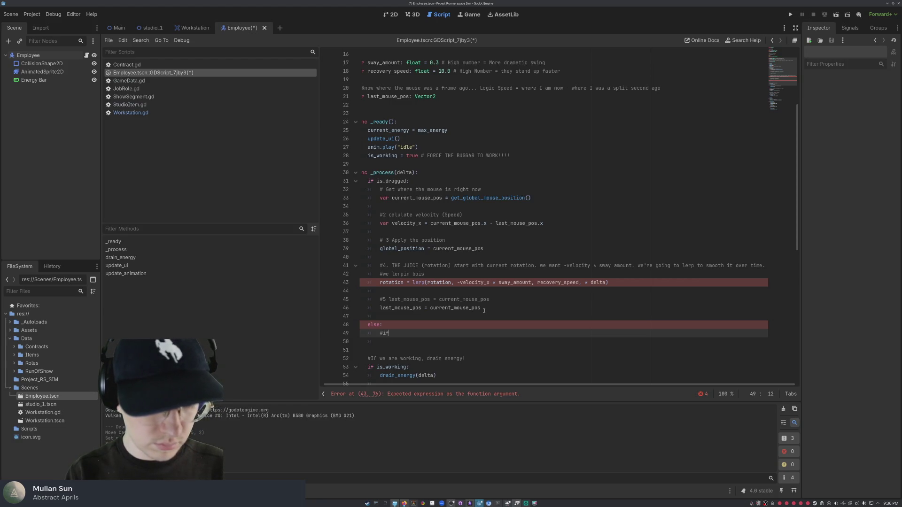
text(being dragges)
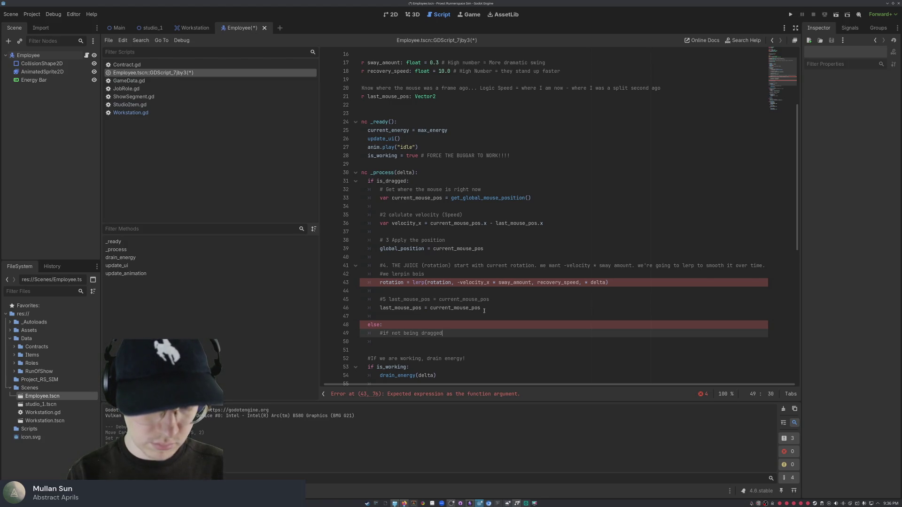
text(getup bro)
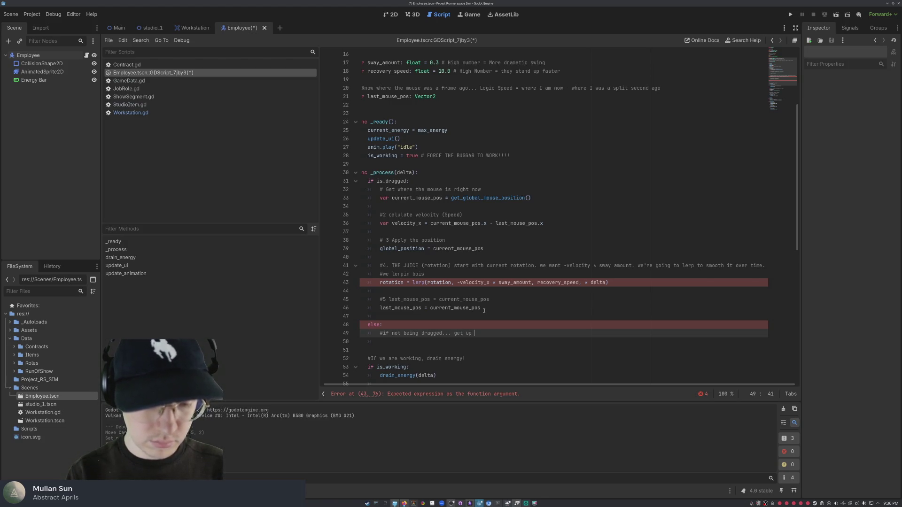
key(Return)
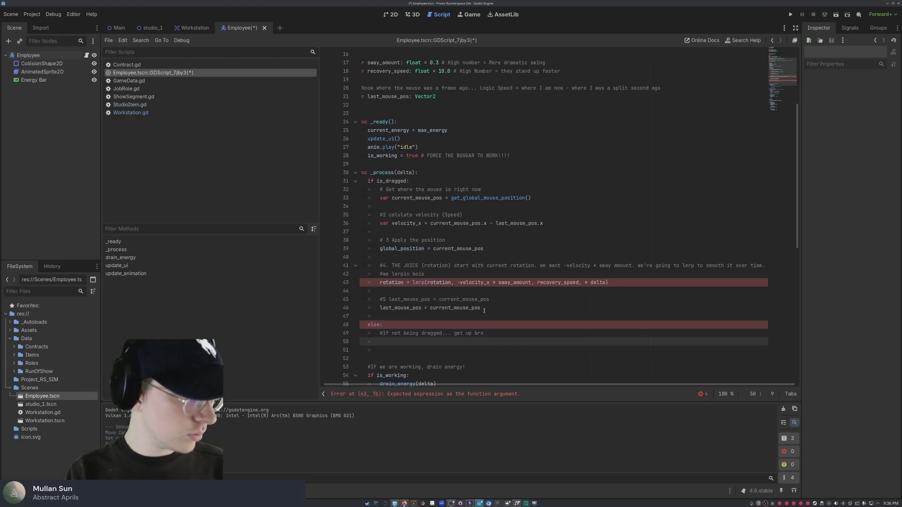
text(rotation)
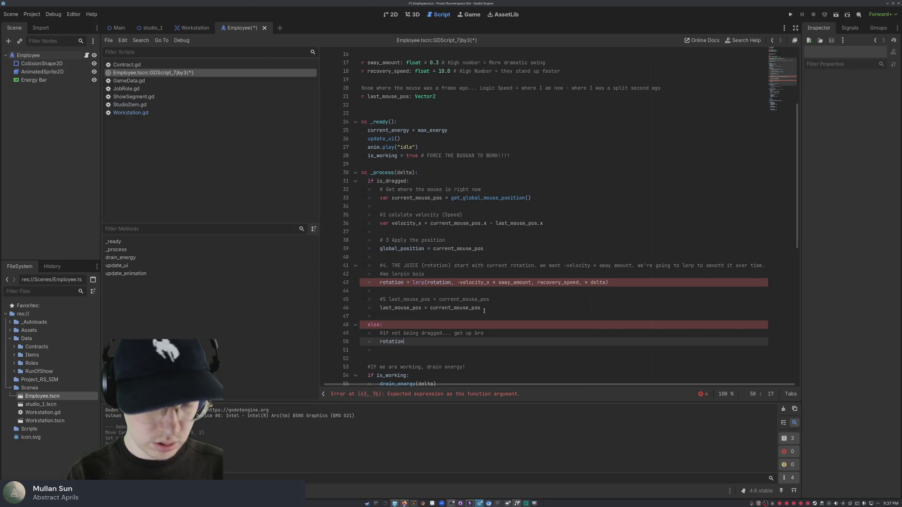
text( = le)
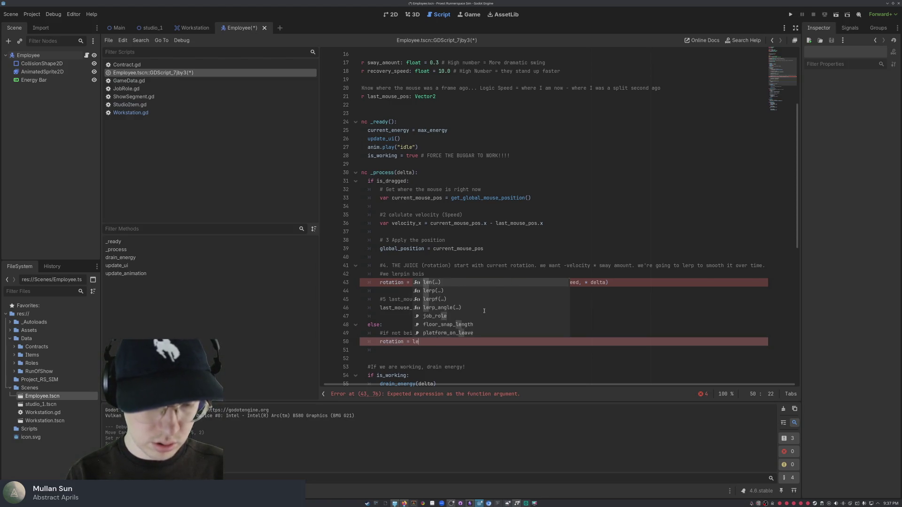
text(rp()
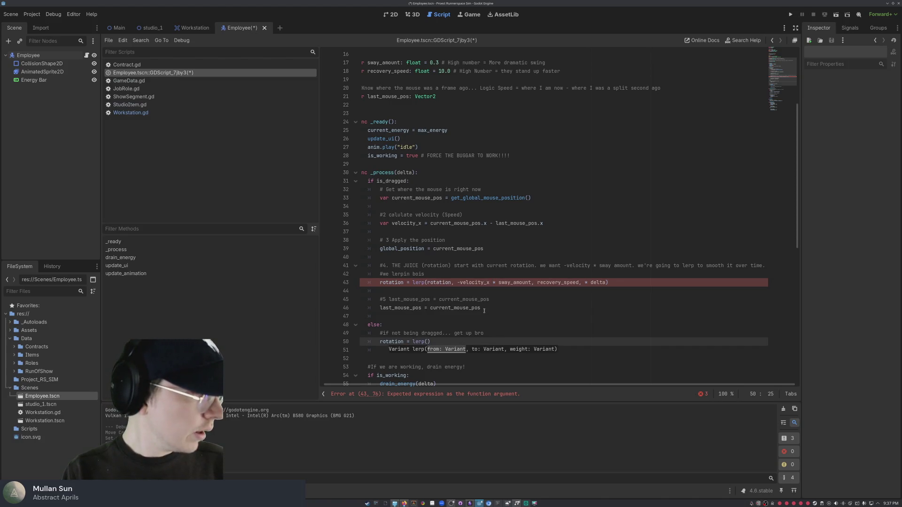
text(o)
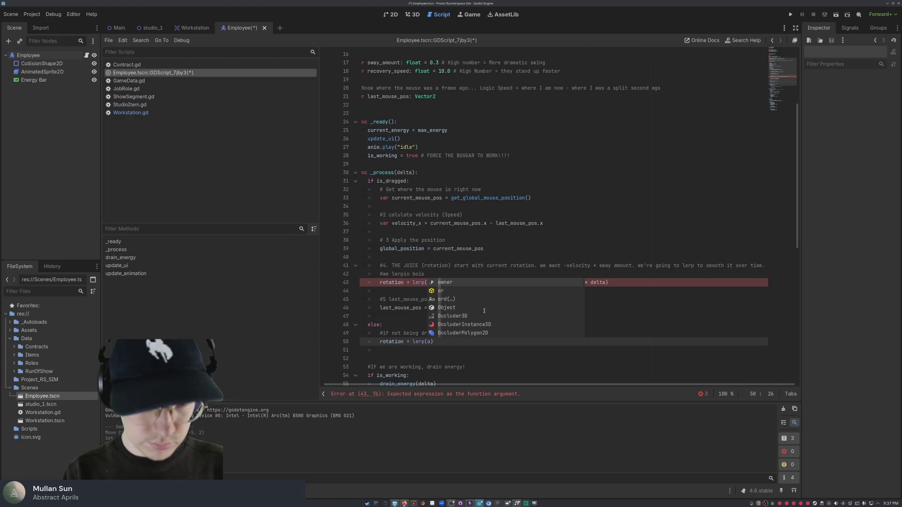
key(BackSpace)
text(rotation)
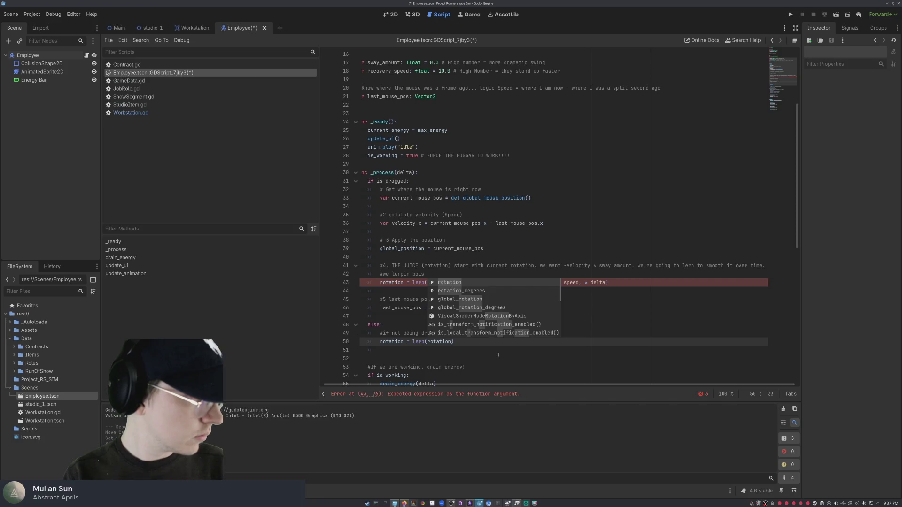
text(, 0.0)
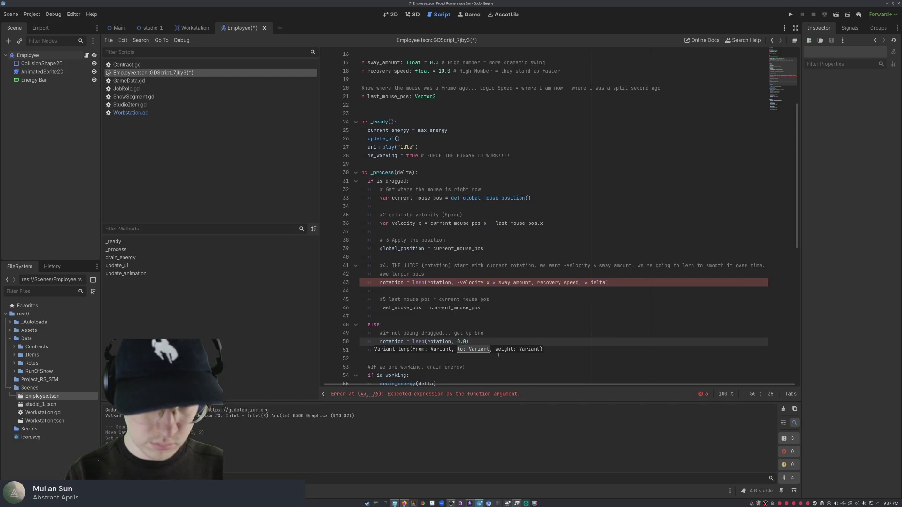
text(, recover)
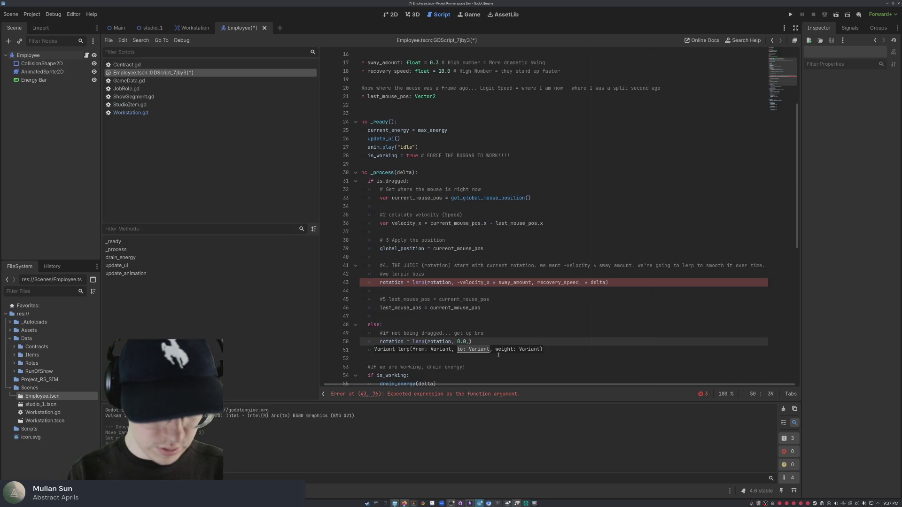
text(y)
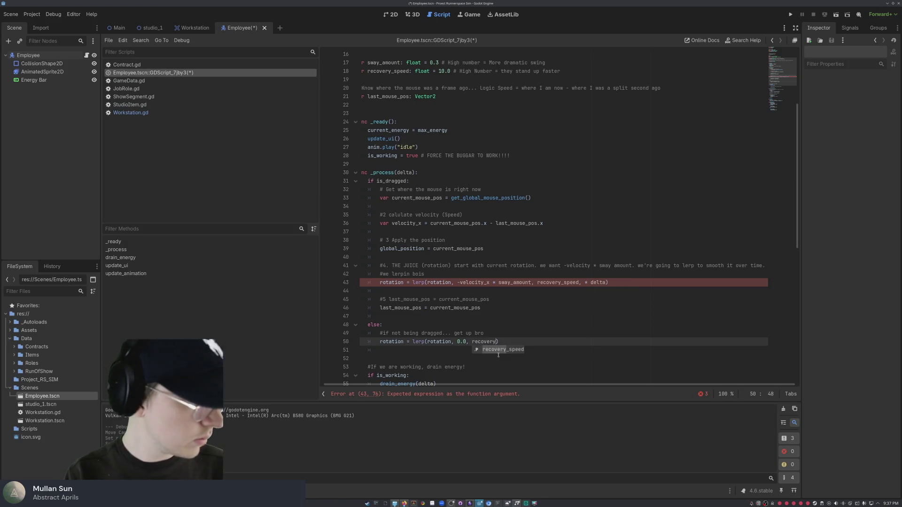
text(_speed)
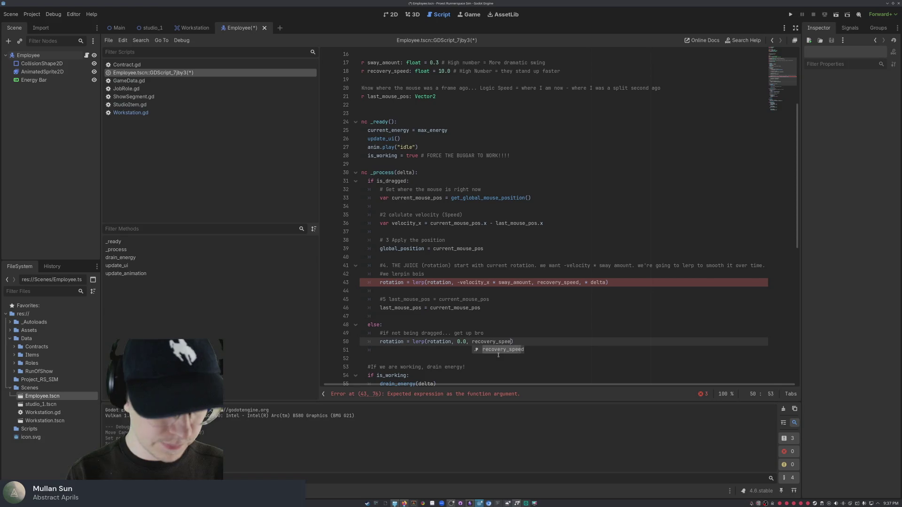
text( *)
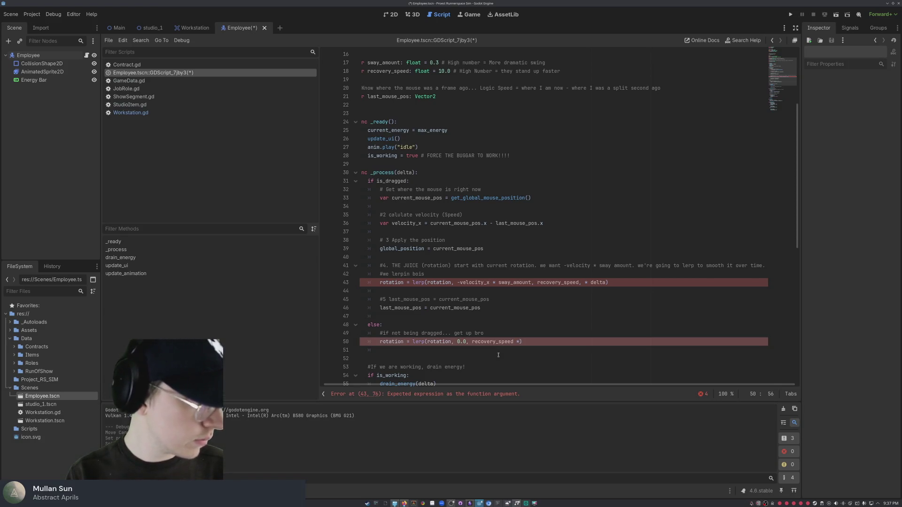
text( delta)
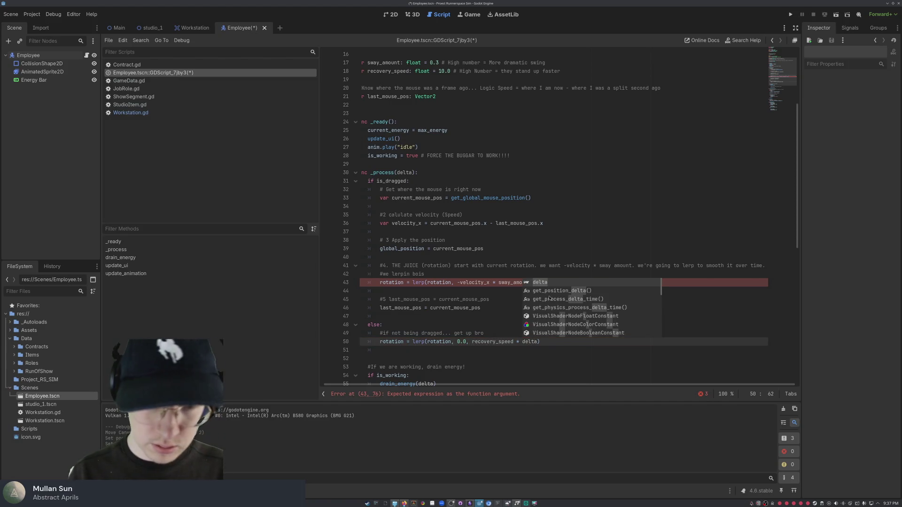
click(623, 282)
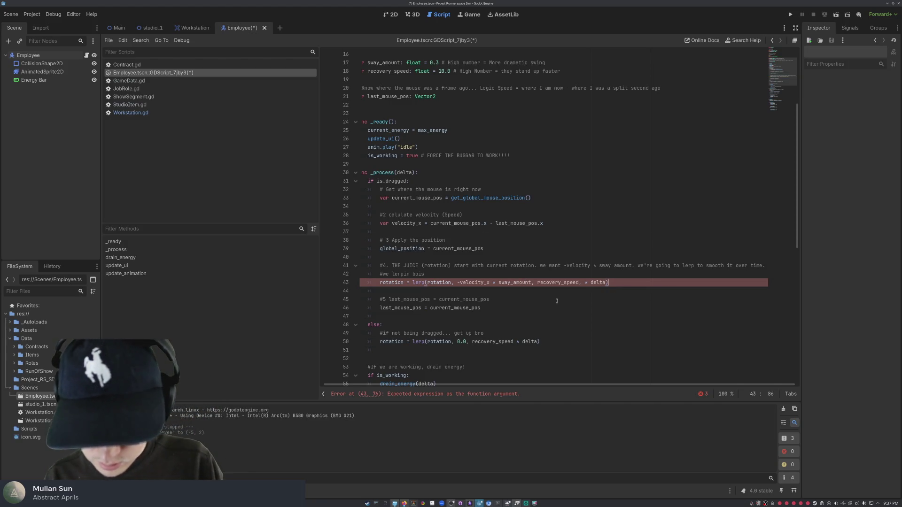
scroll(484, 260, down, 2)
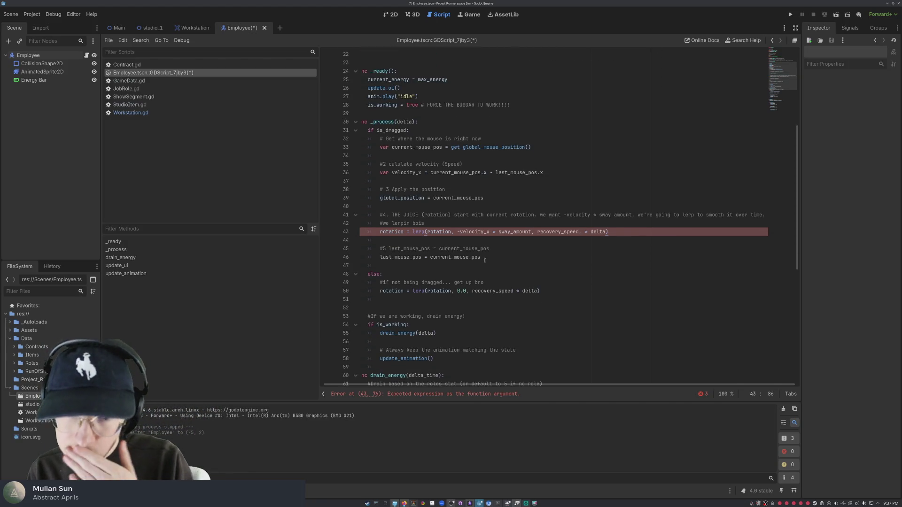
click(534, 232)
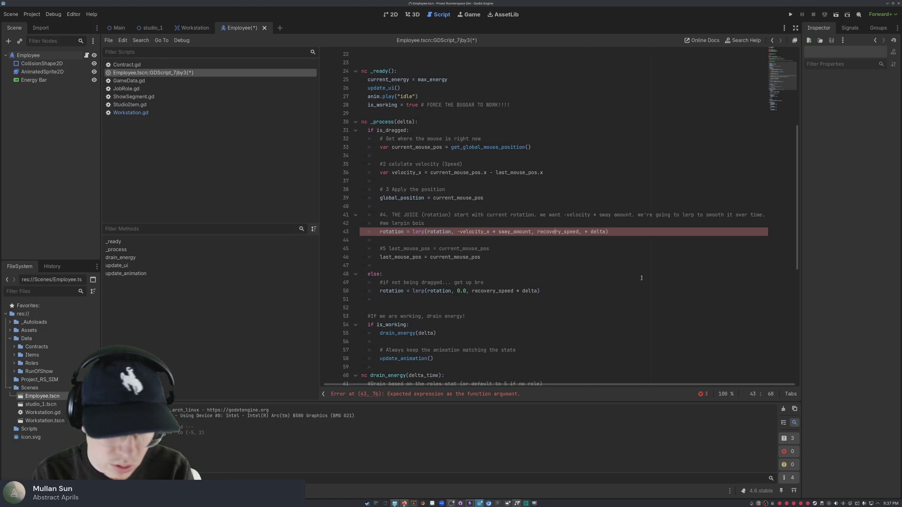
key(Down)
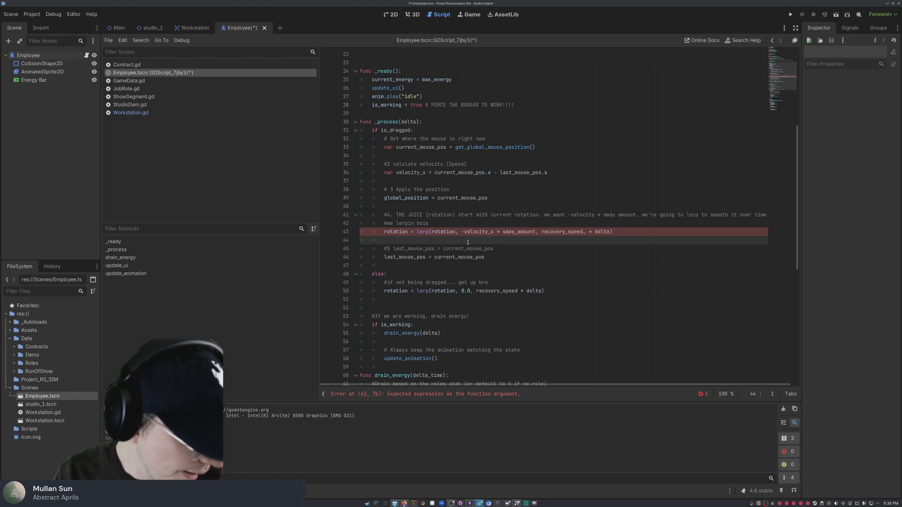
scroll(452, 246, down, 3)
scroll(449, 248, down, 6)
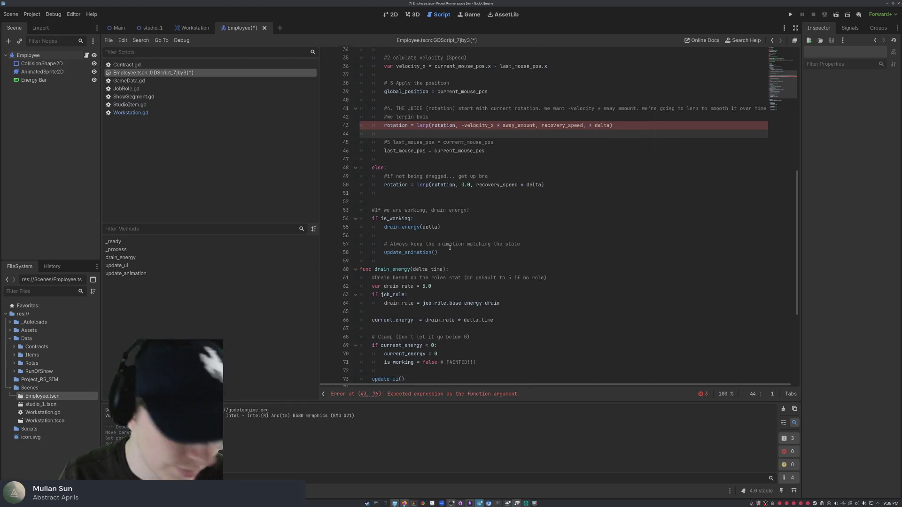
scroll(449, 248, up, 5)
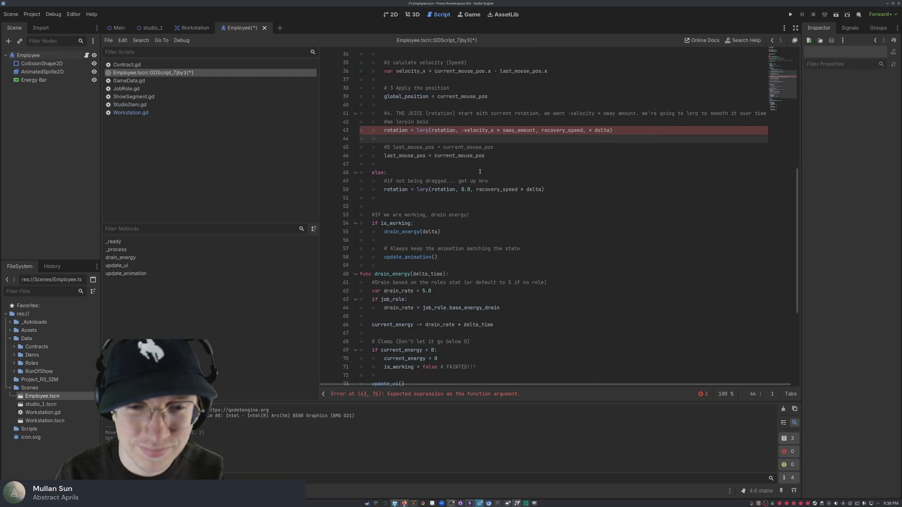
click(439, 147)
click(503, 156)
click(532, 185)
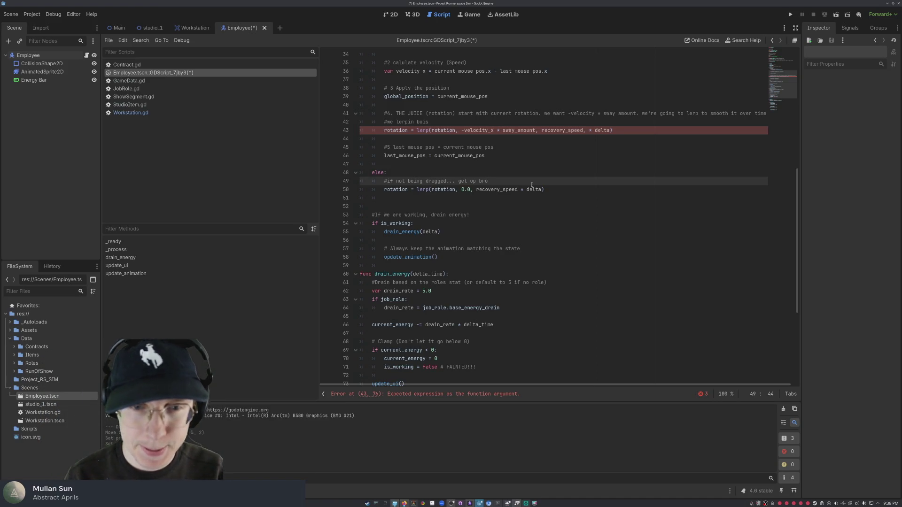
scroll(532, 184, up, 2)
scroll(466, 93, up, 3)
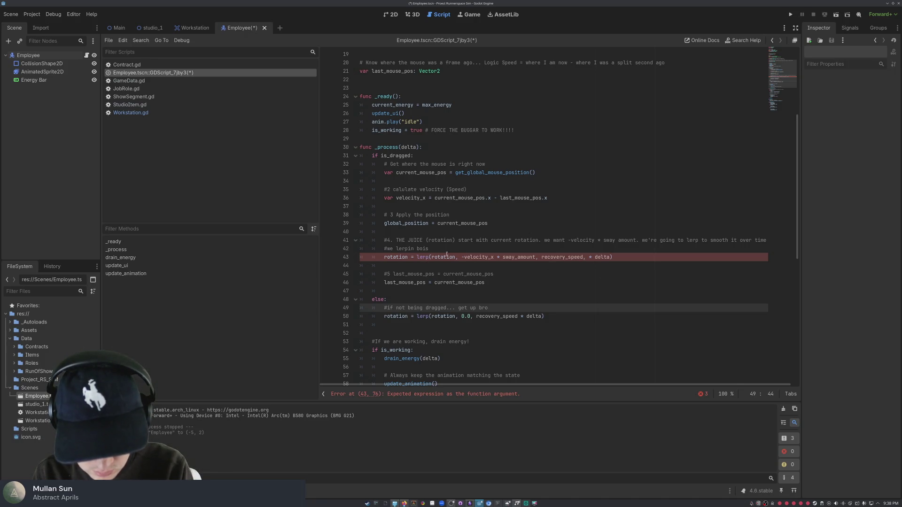
click(589, 257)
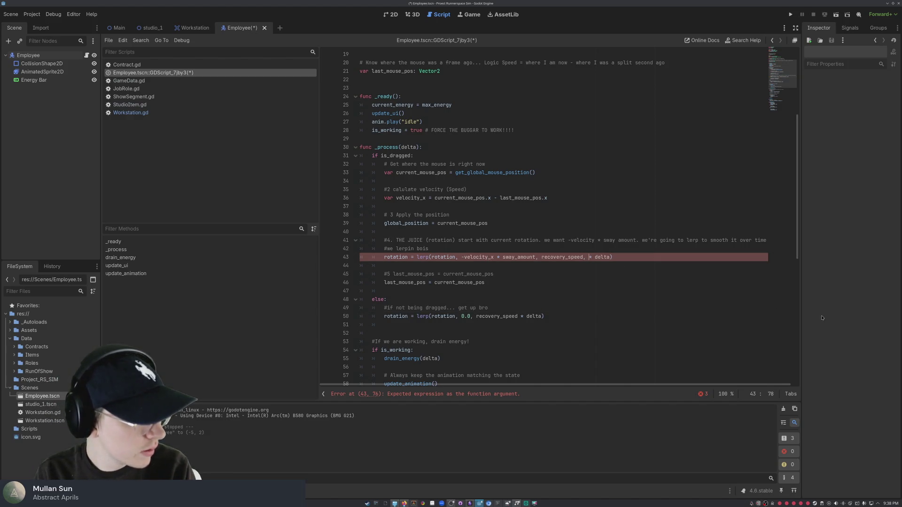
Step: Delete the stray comma before '* delta' on line 43, then inspect is_dragged on line 31
key(Left)
key(BackSpace)
key(Down)
key(Down)
key(Down)
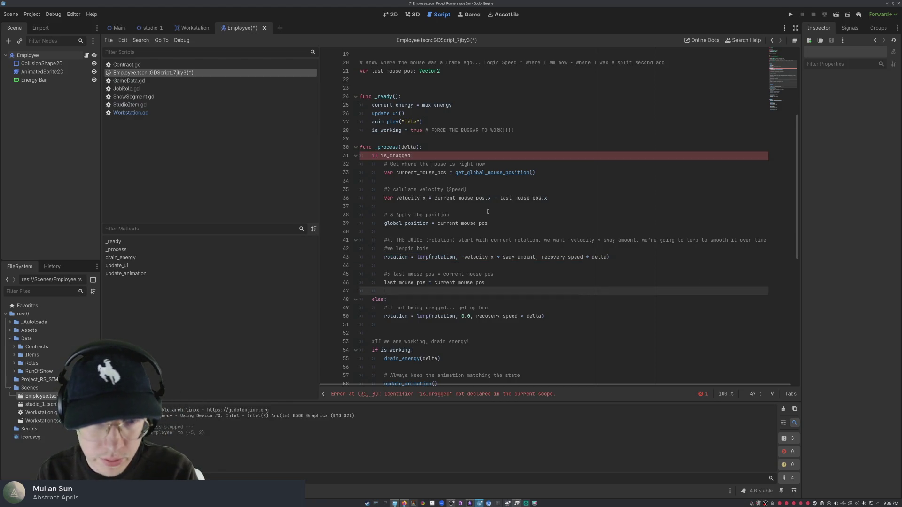
click(433, 158)
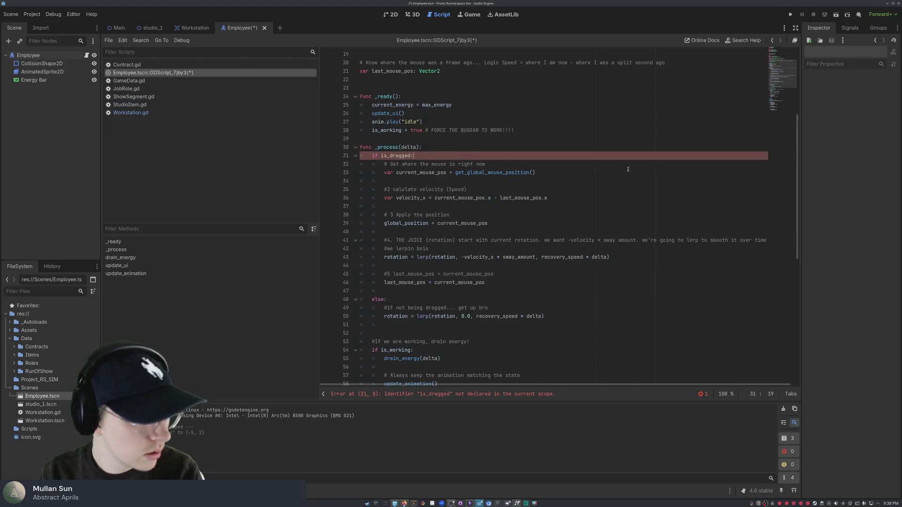
mouse_move(374, 151)
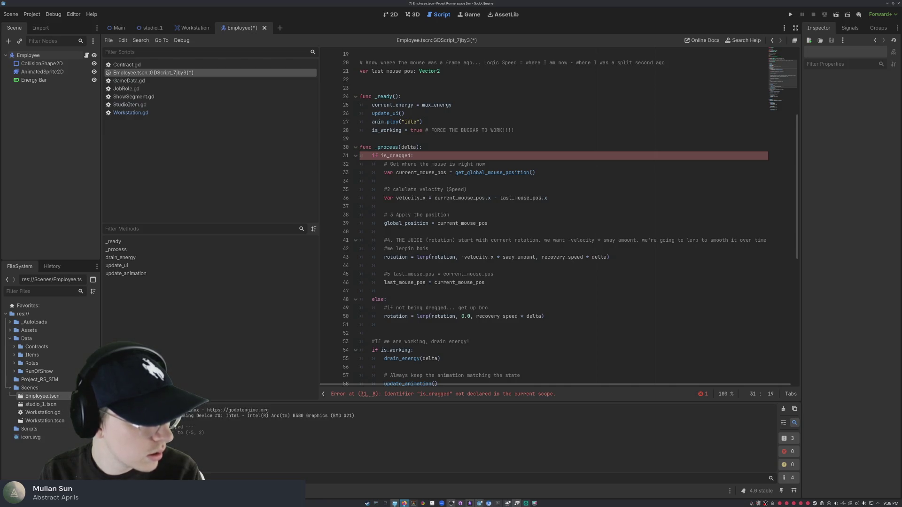
click(407, 156)
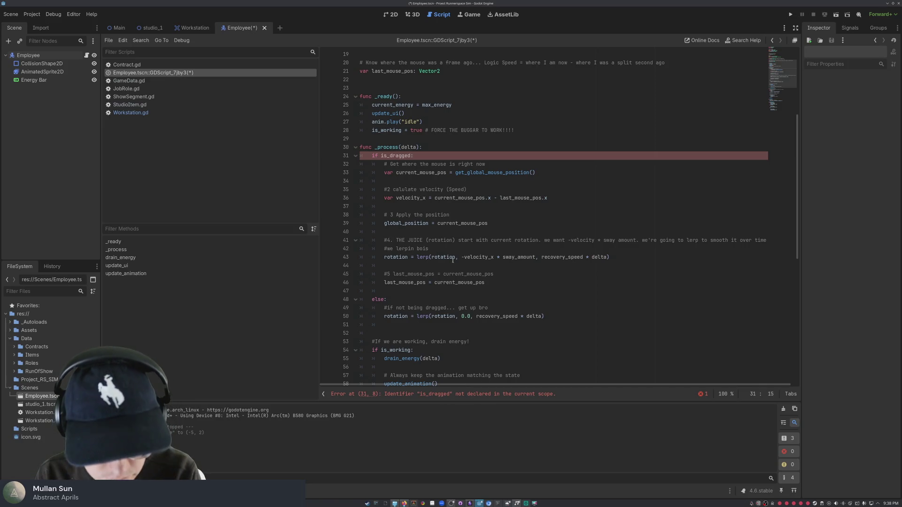
scroll(445, 230, up, 3)
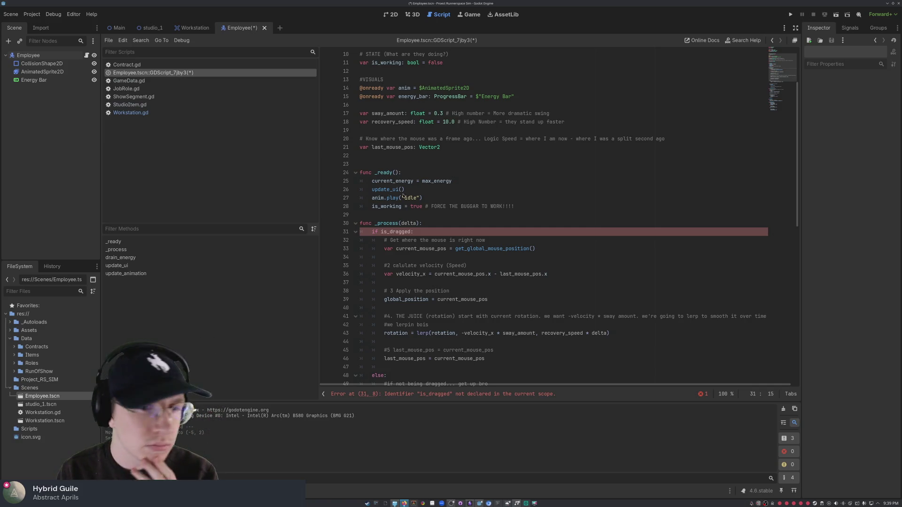
Step: Scroll to the top of the Employee script and select all of its code with Ctrl+A
click(446, 239)
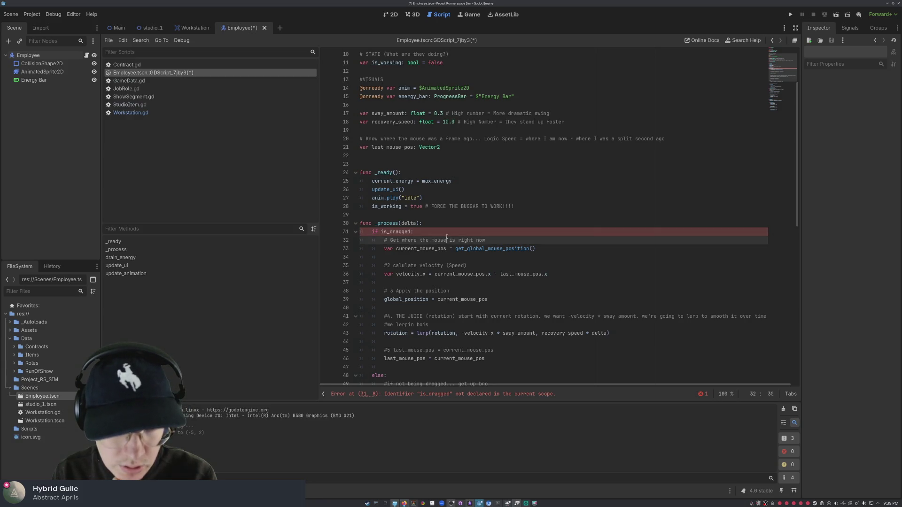
scroll(446, 237, up, 2)
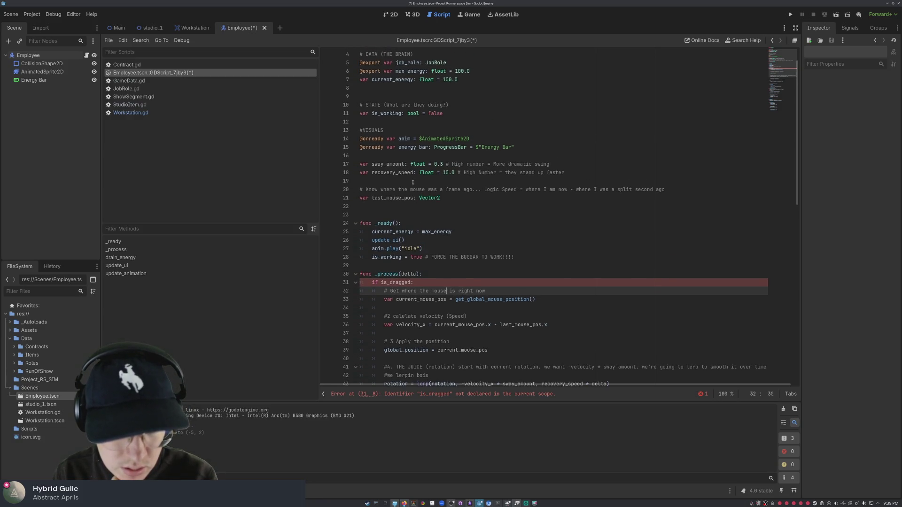
scroll(413, 174, up, 1)
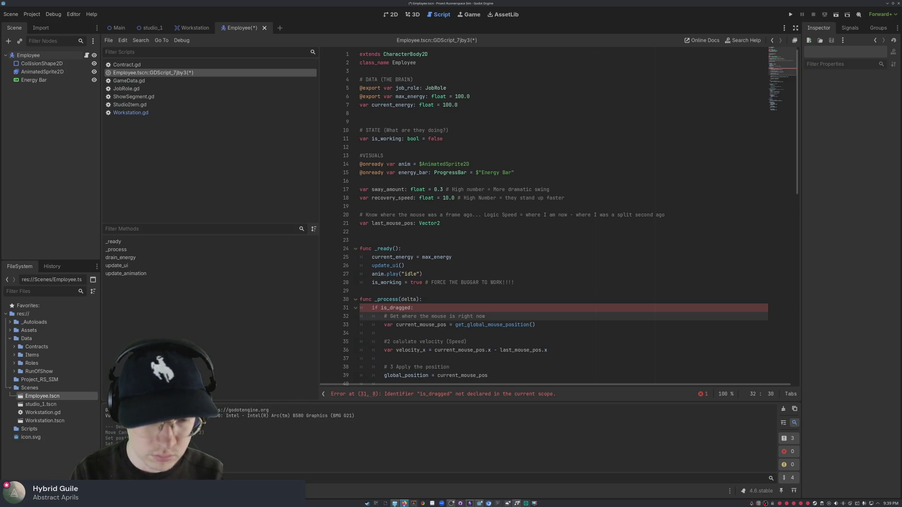
click(492, 232)
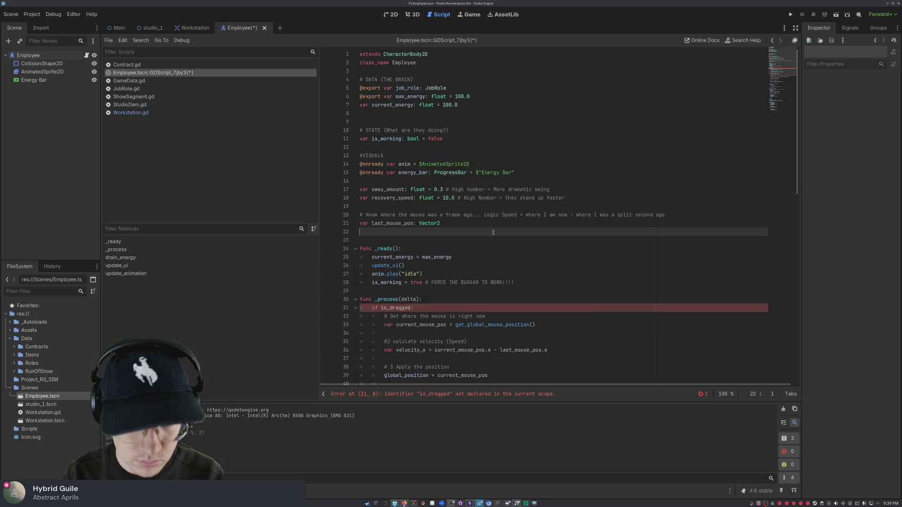
key(ctrl+a)
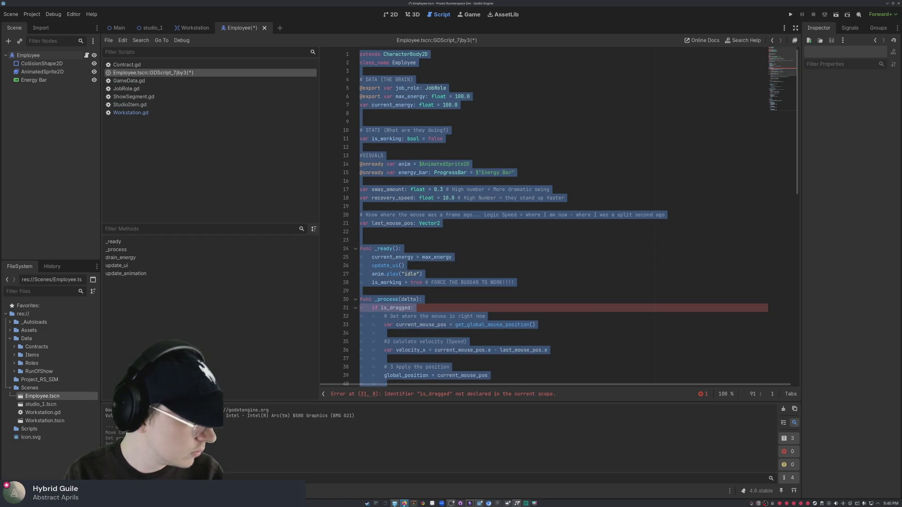
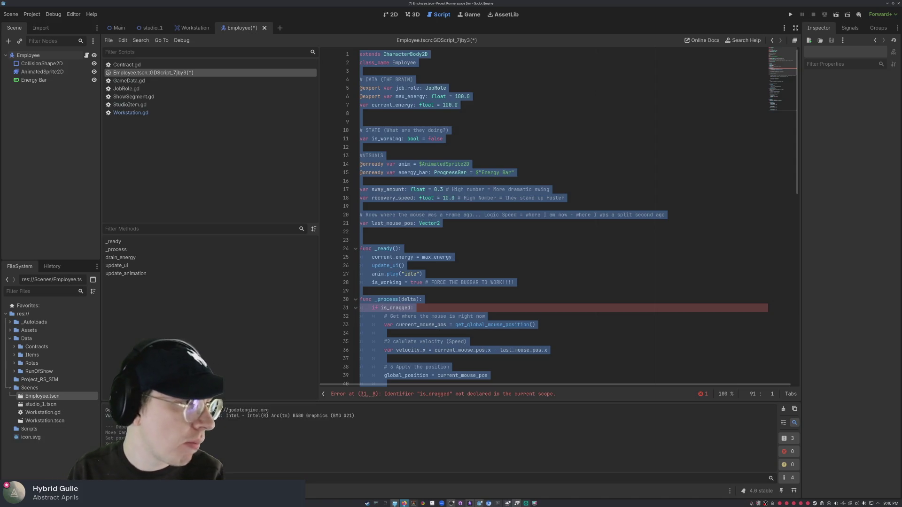
Step: Add 'var is_dragged: bool = false' on a new line below the is_working declaration
click(437, 159)
click(475, 139)
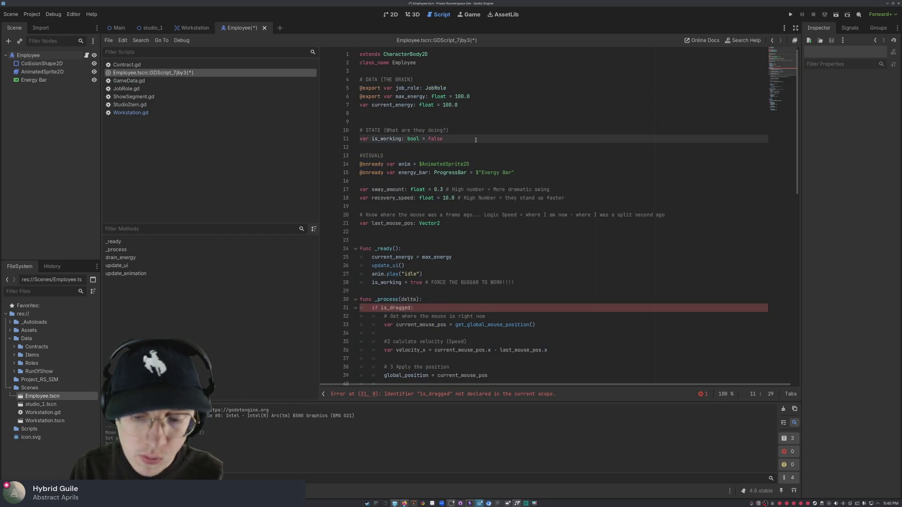
key(Return)
text(var )
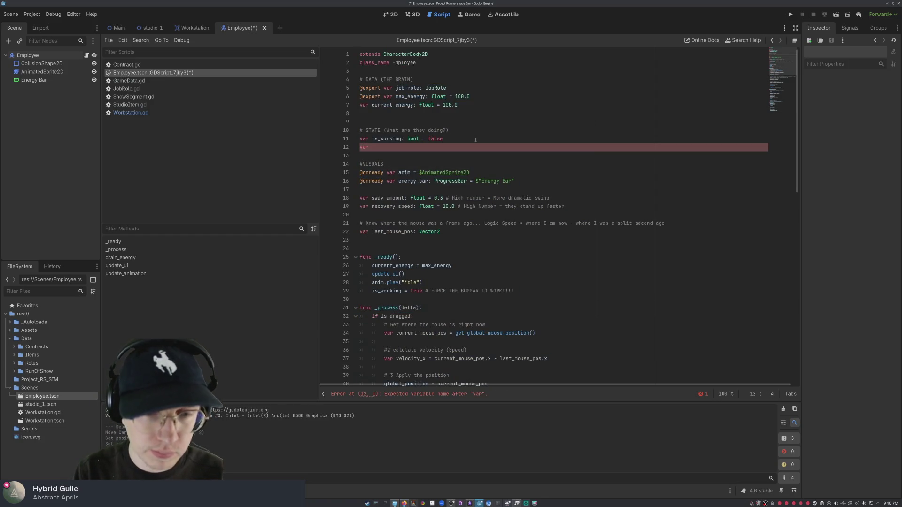
text(is_dragged)
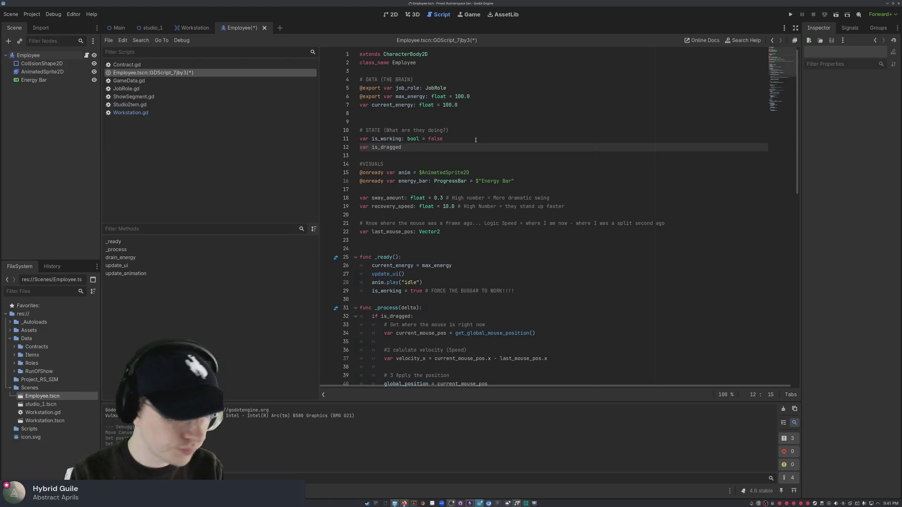
text(: b)
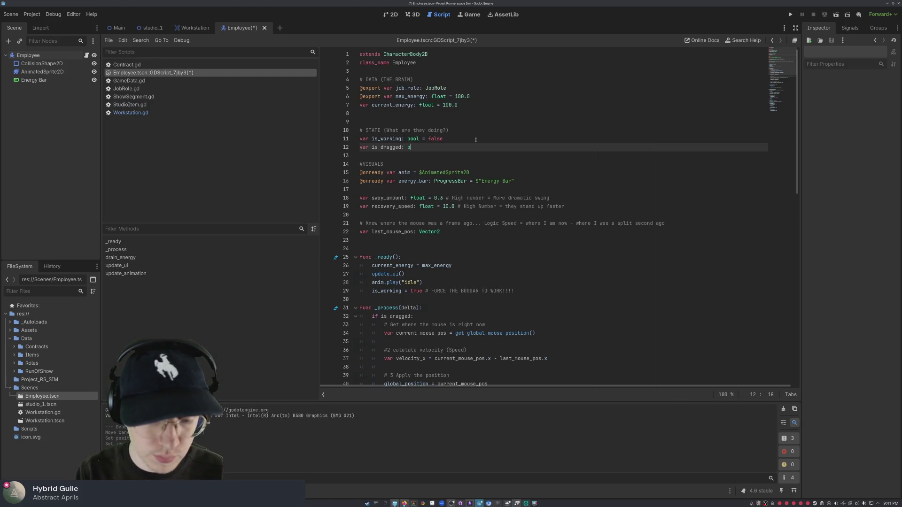
text(ool = false)
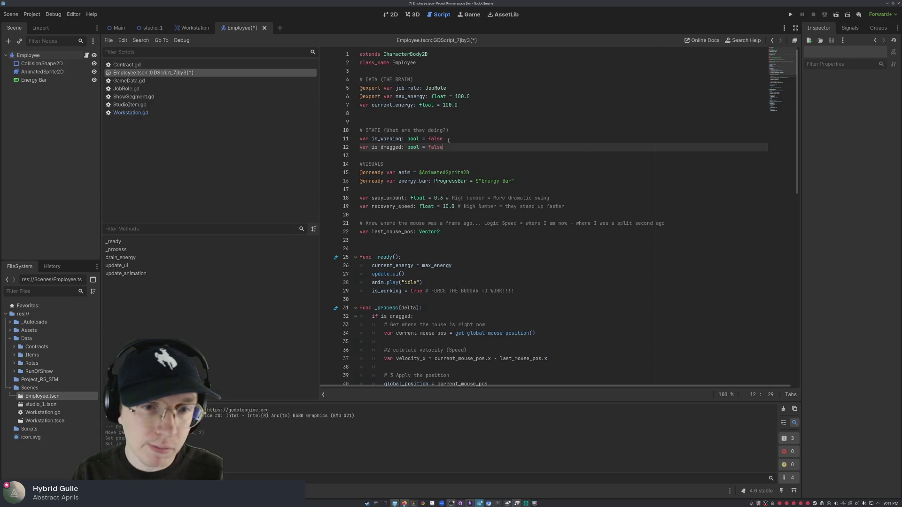
scroll(451, 146, down, 2)
click(451, 248)
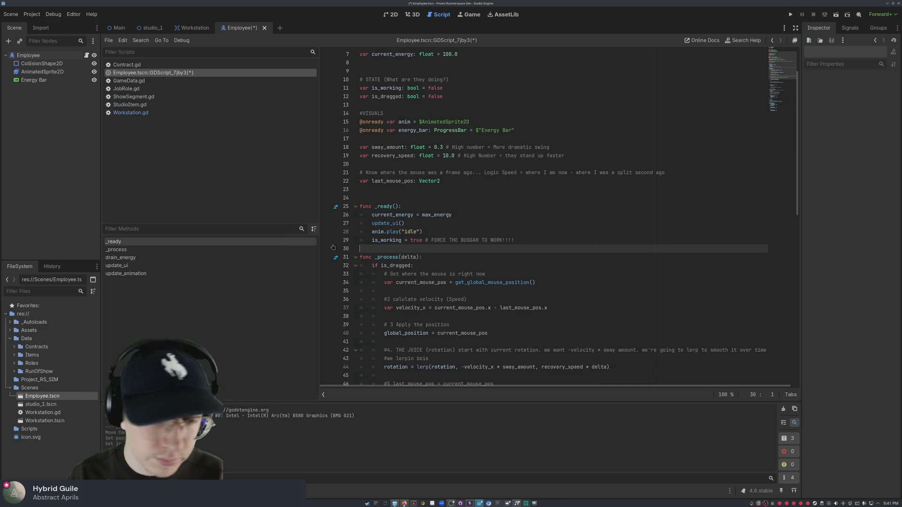
scroll(436, 248, down, 8)
scroll(436, 247, down, 3)
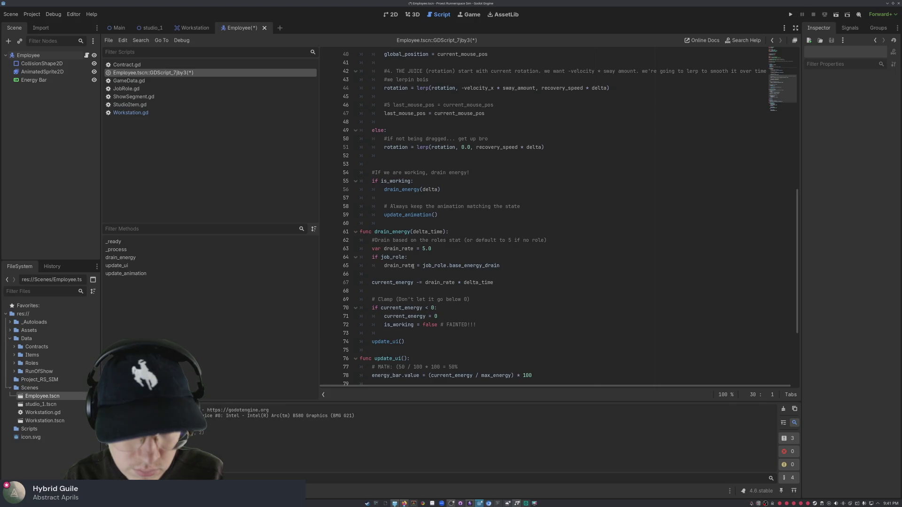
scroll(421, 256, down, 3)
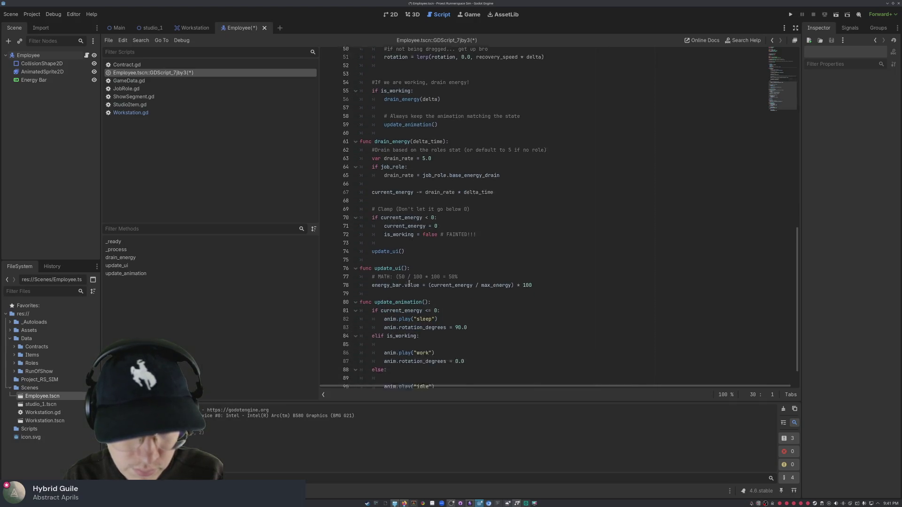
scroll(406, 276, up, 4)
scroll(406, 275, up, 2)
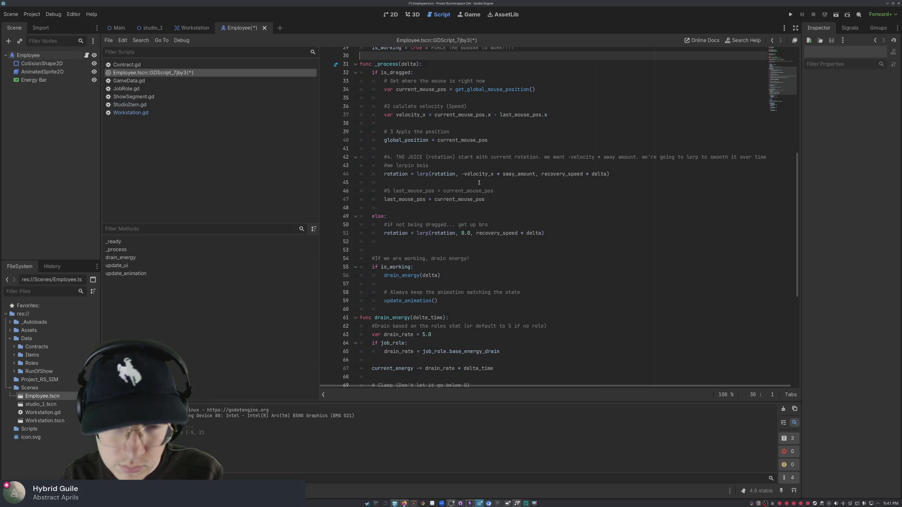
scroll(408, 199, up, 1)
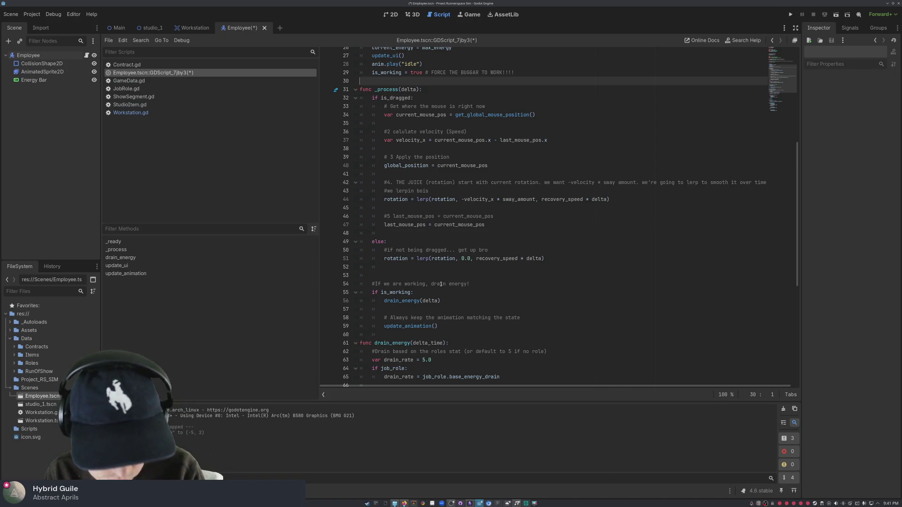
scroll(442, 284, up, 6)
scroll(442, 285, down, 7)
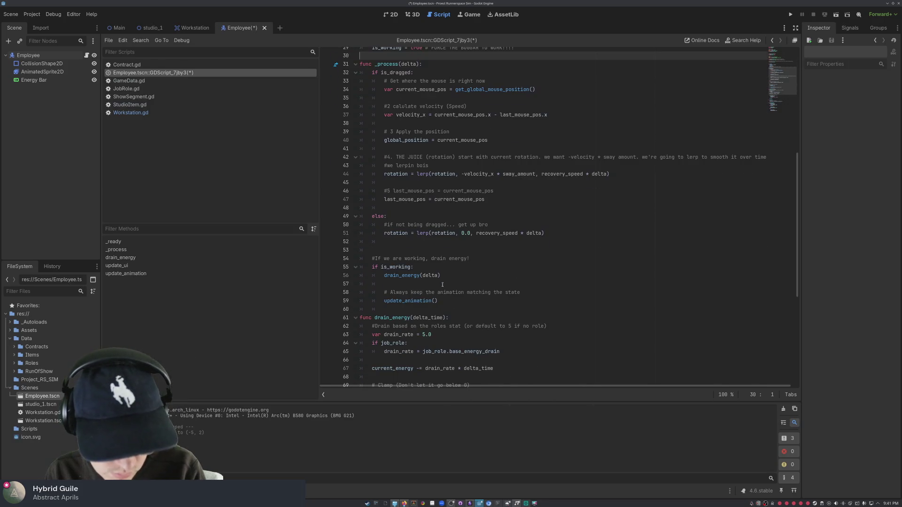
scroll(442, 284, up, 7)
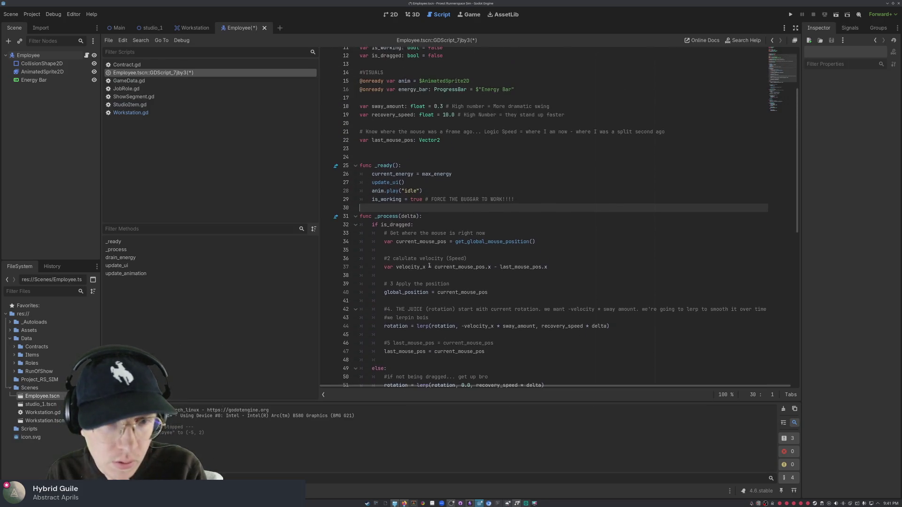
scroll(465, 165, up, 2)
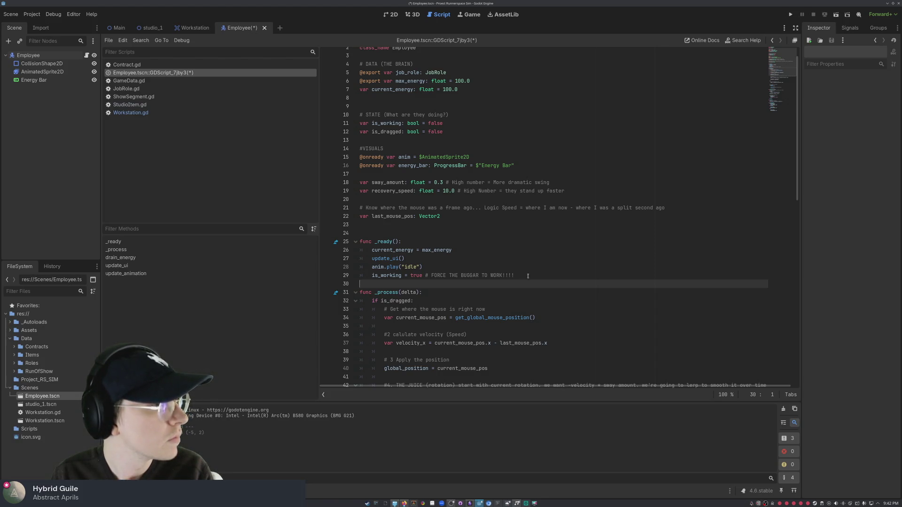
click(424, 238)
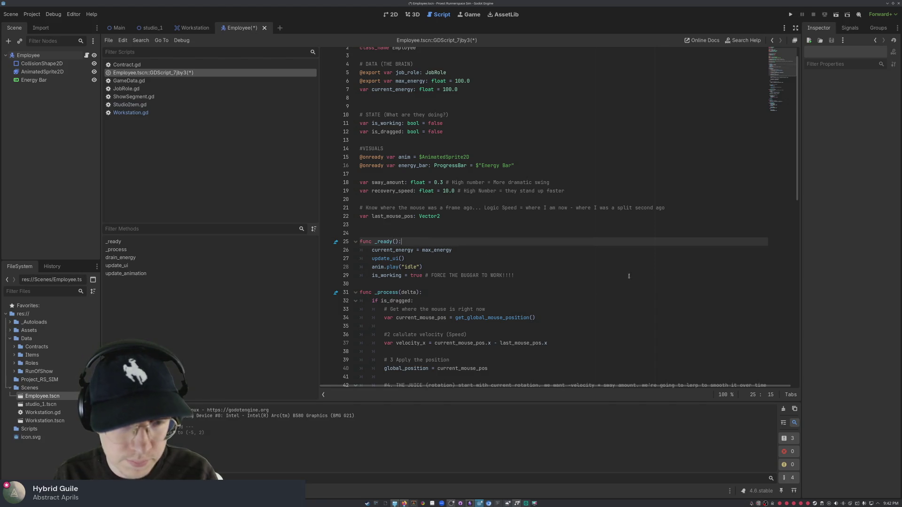
key(Down)
key(Down)
key(Down)
key(Down)
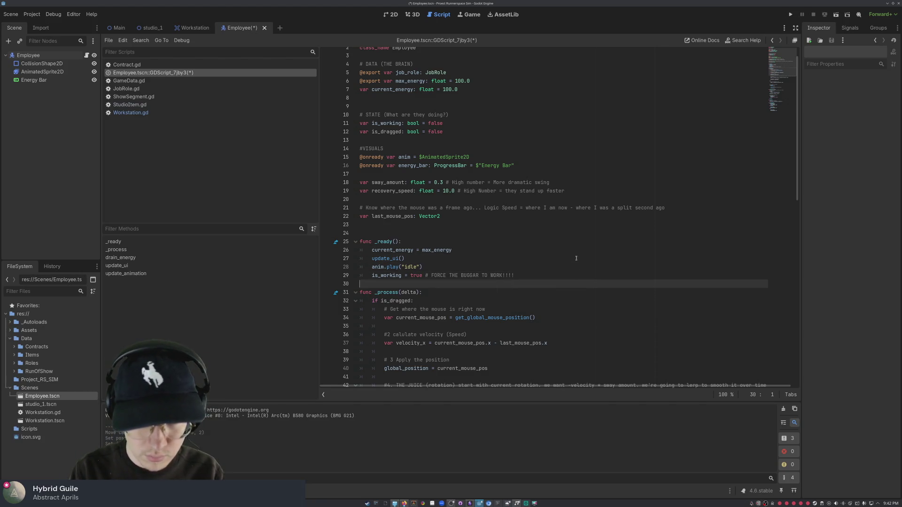
click(411, 239)
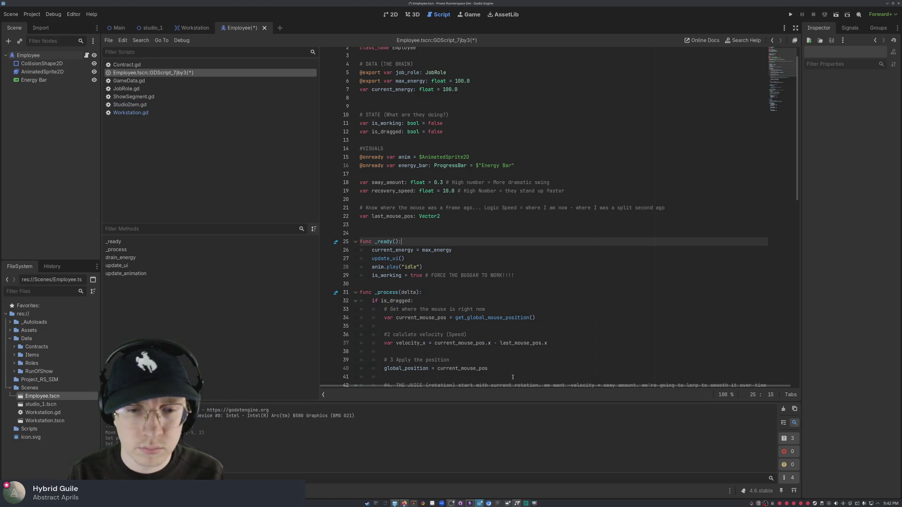
click(512, 287)
Step: Declare 'func _input_event(viewport, event, shape_idx):' above _process with an indented empty body line
key(Return)
key(Return)
key(Up)
text(func )
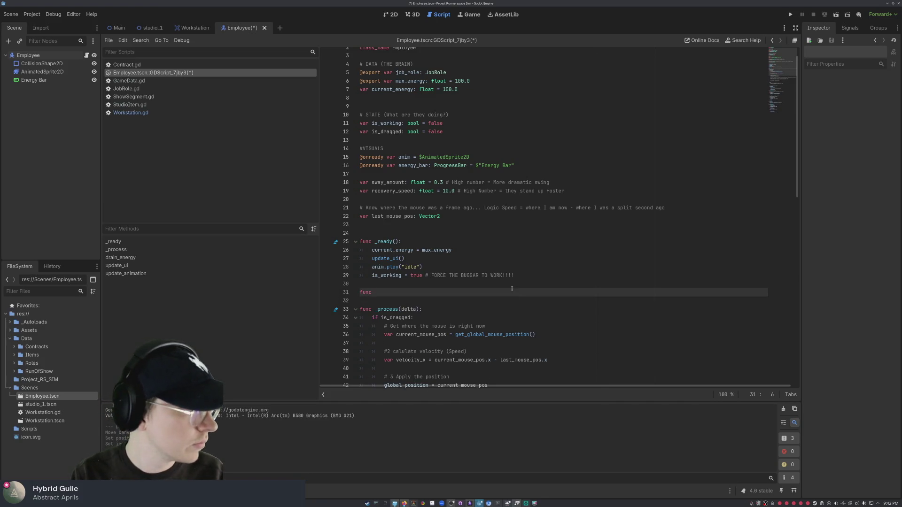
text(_input_)
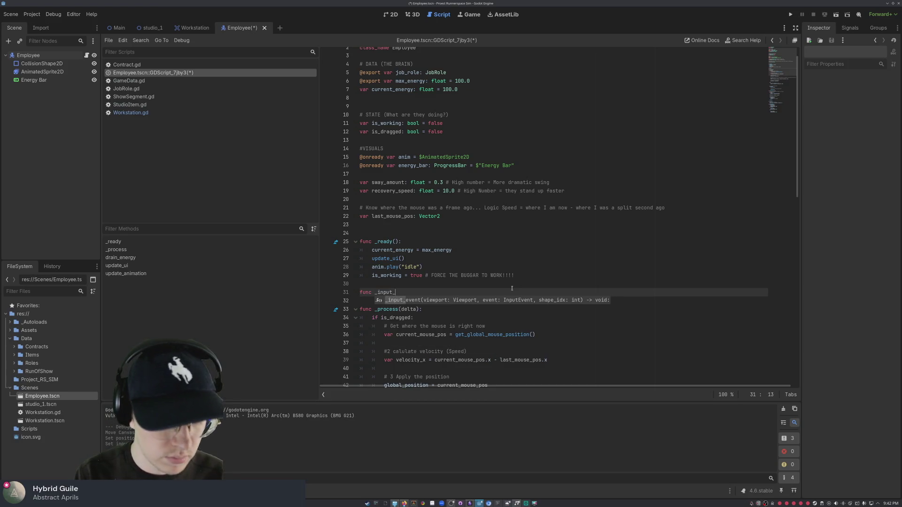
text(event)
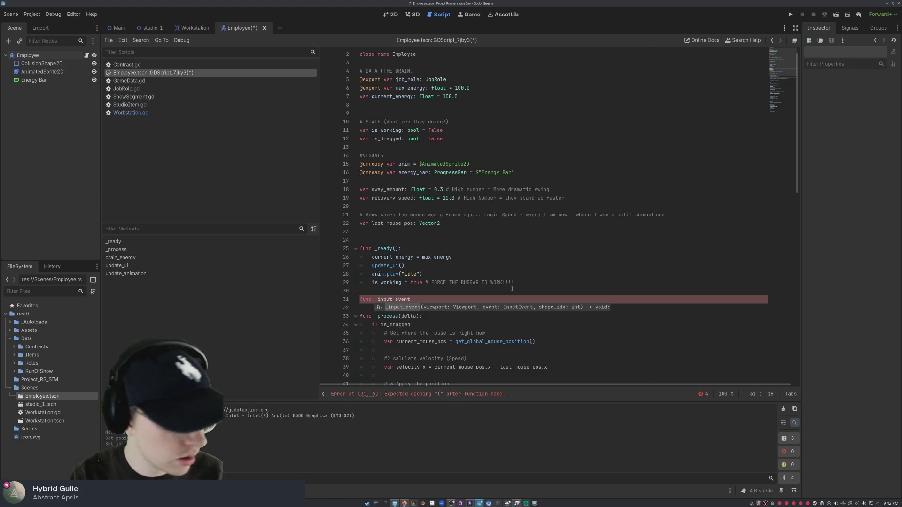
text((vie)
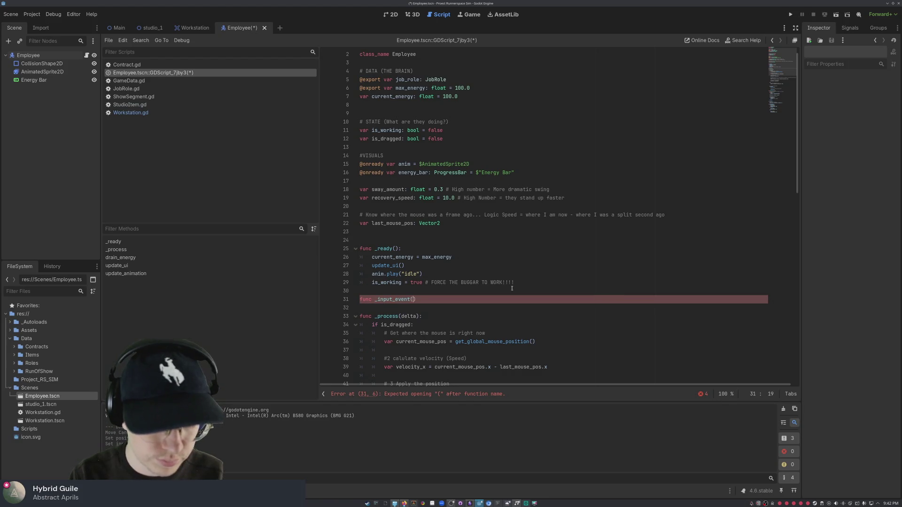
text(poe)
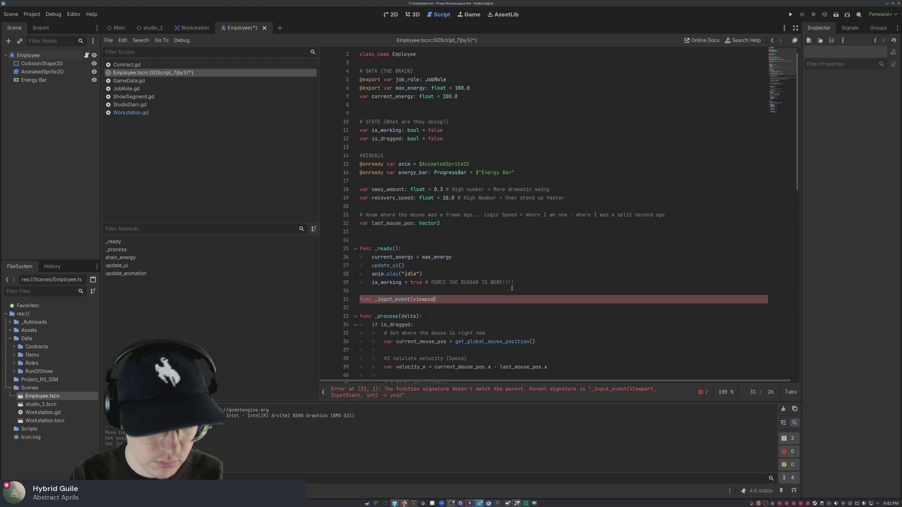
text(t, )
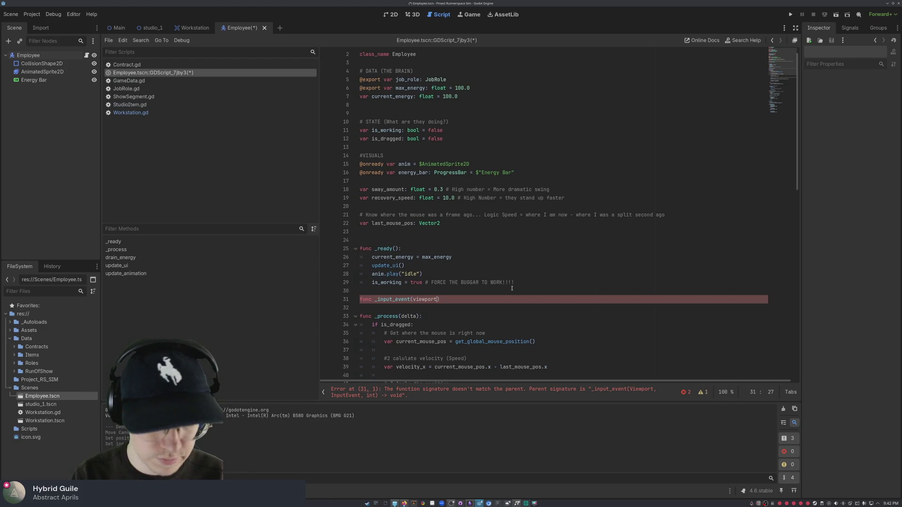
text(event)
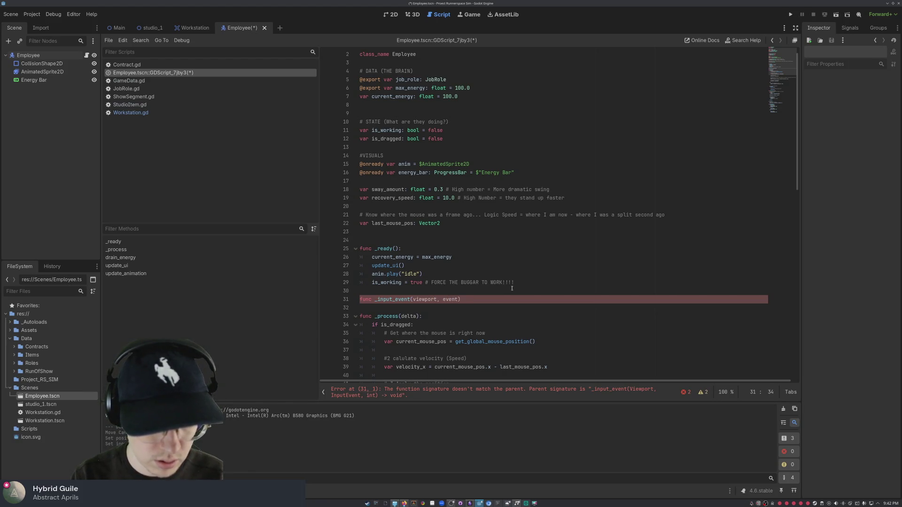
text(shape)
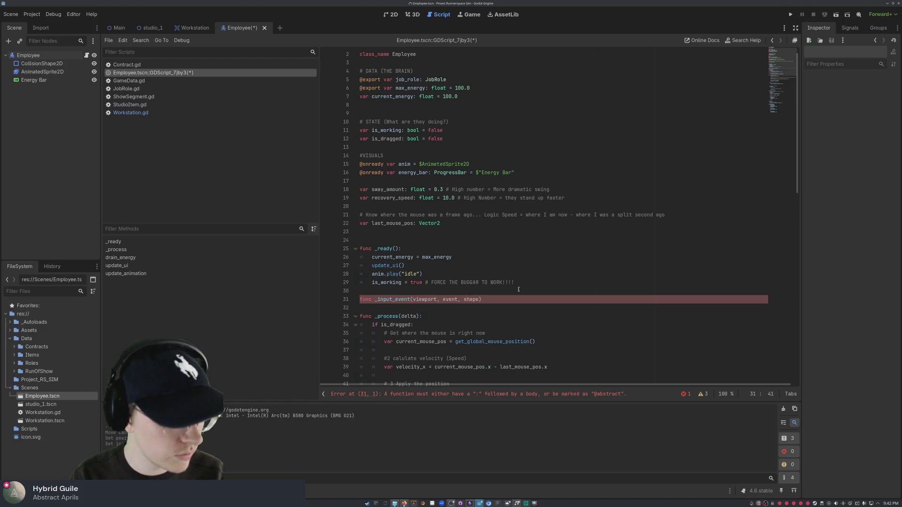
text(_idx)
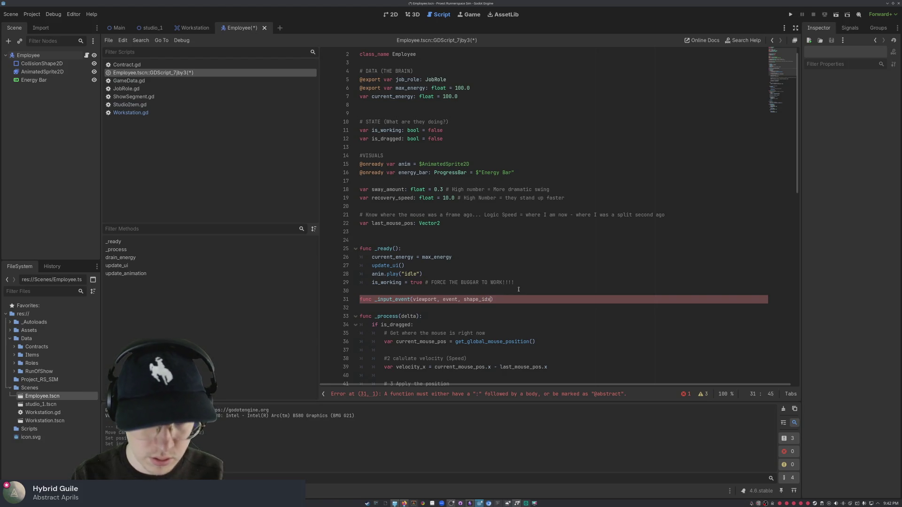
text())
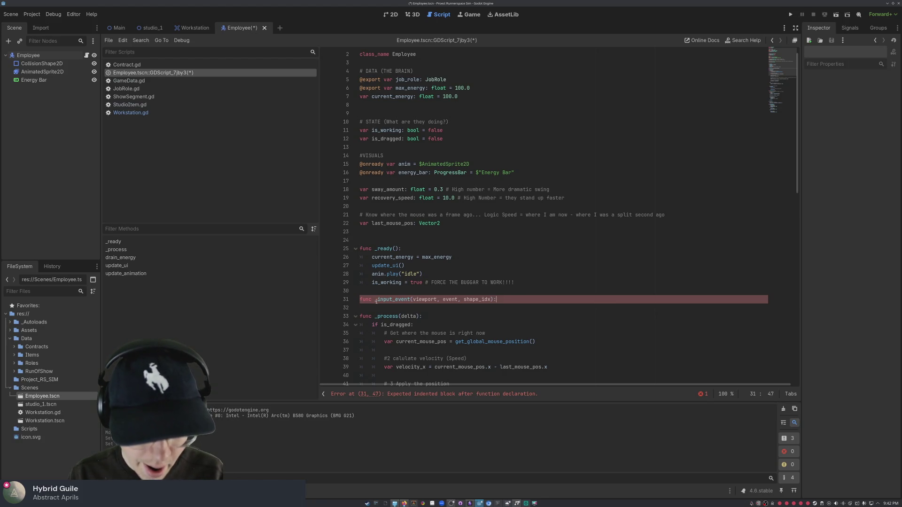
key(Return)
key(Tab)
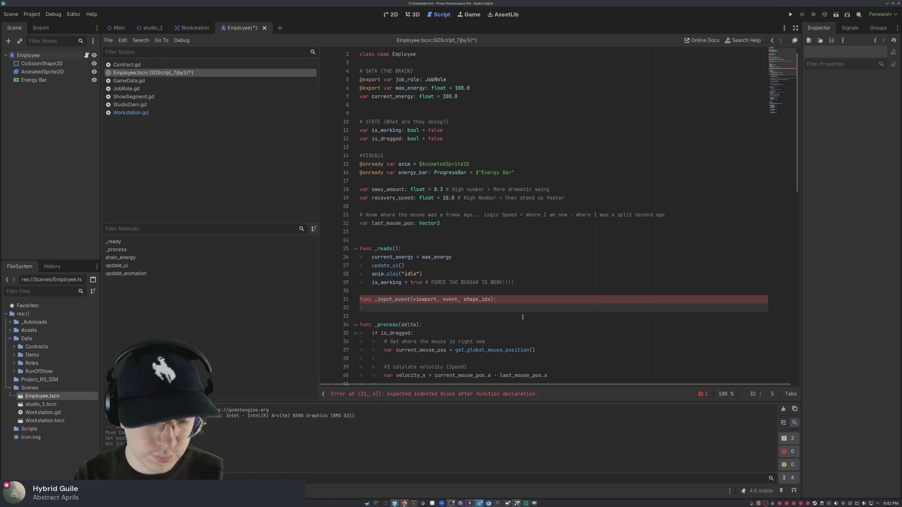
Step: Add a comment in _input_event noting it checks if the mouse clicked this specific object
text(did)
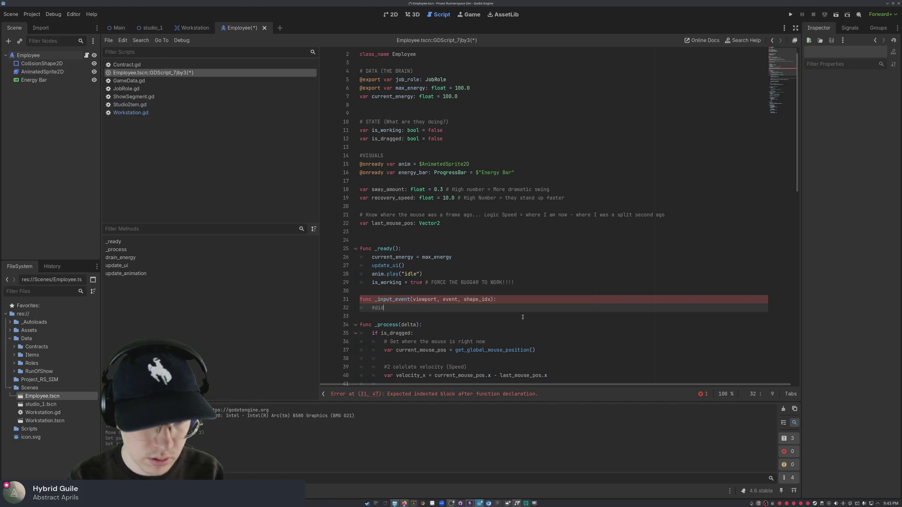
key(BackSpace)
key(BackSpace)
text(checks if mouse clicked)
key(BackSpace)
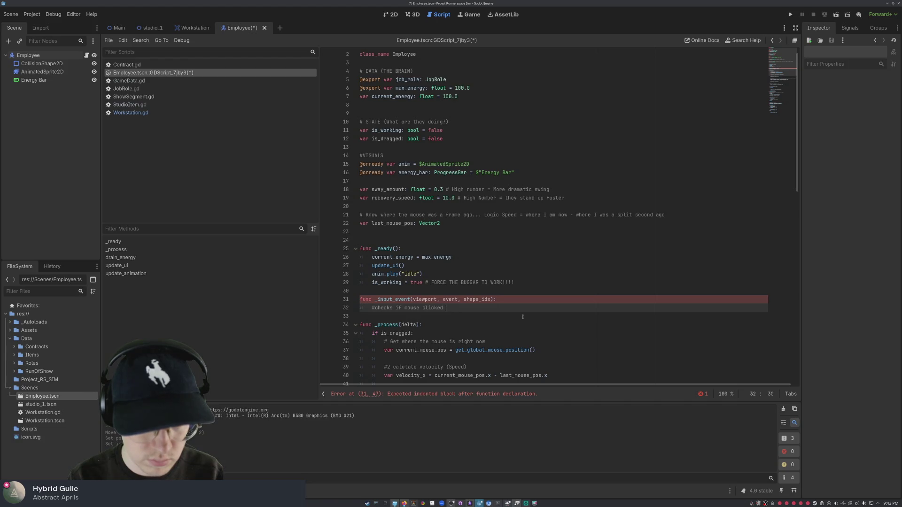
text(spec)
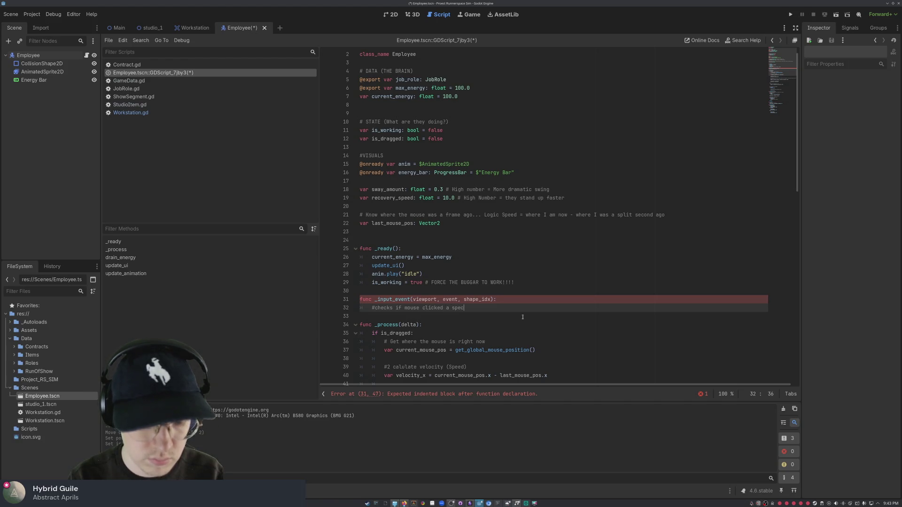
text(ific object)
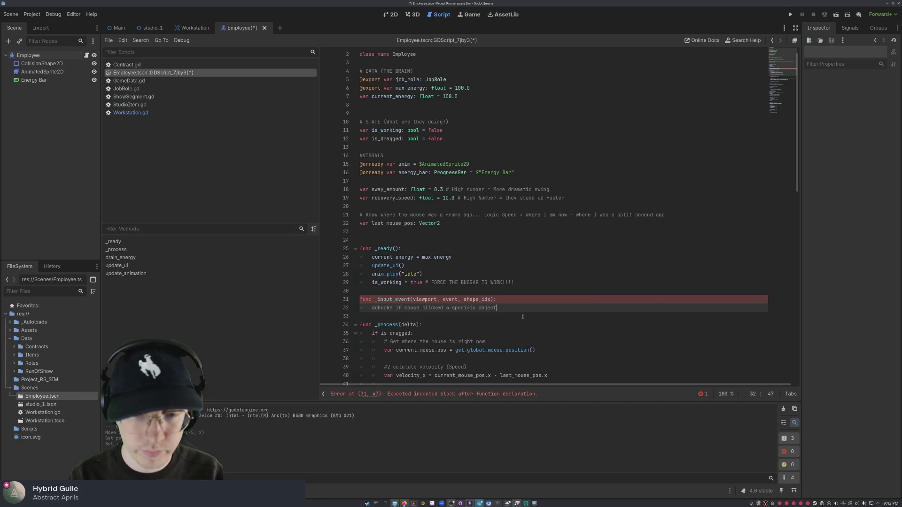
key(Return)
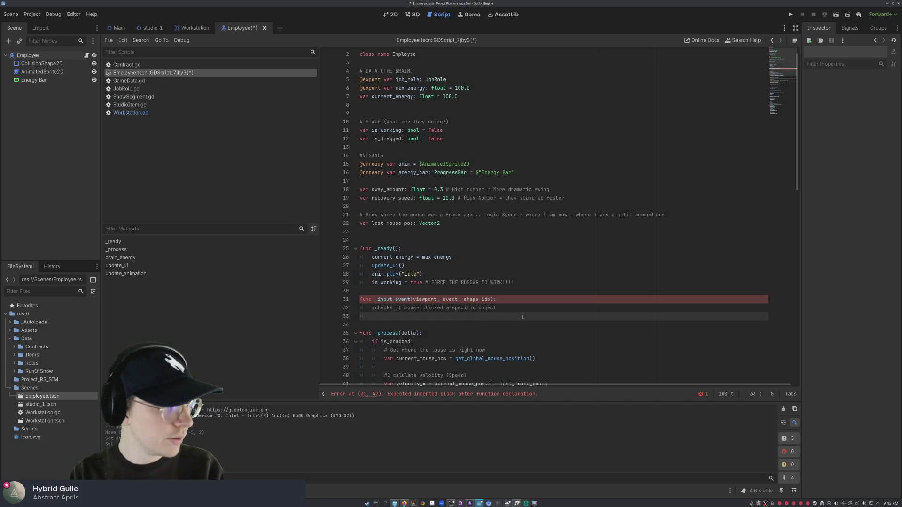
Step: Write the condition testing for InputEventMouseButton with MOUSE_BUTTON_LEFT, ending in a colon
text(it)
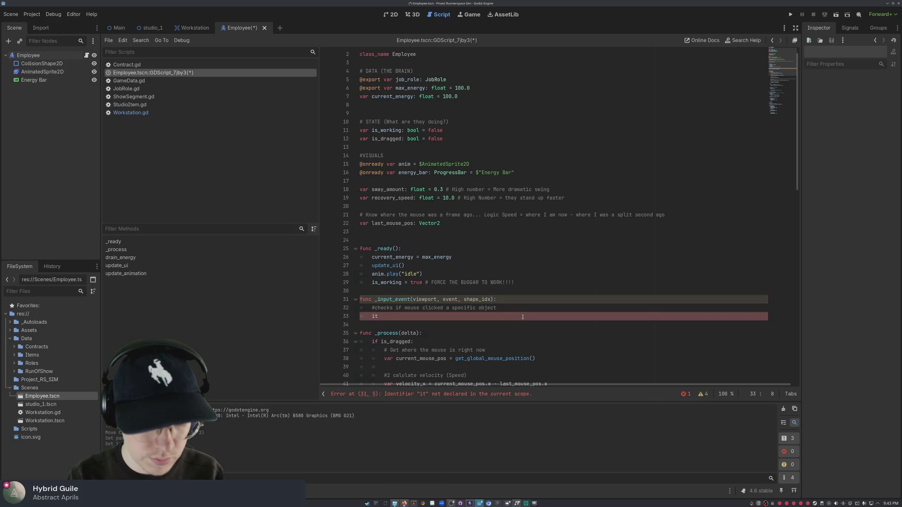
text( event is )
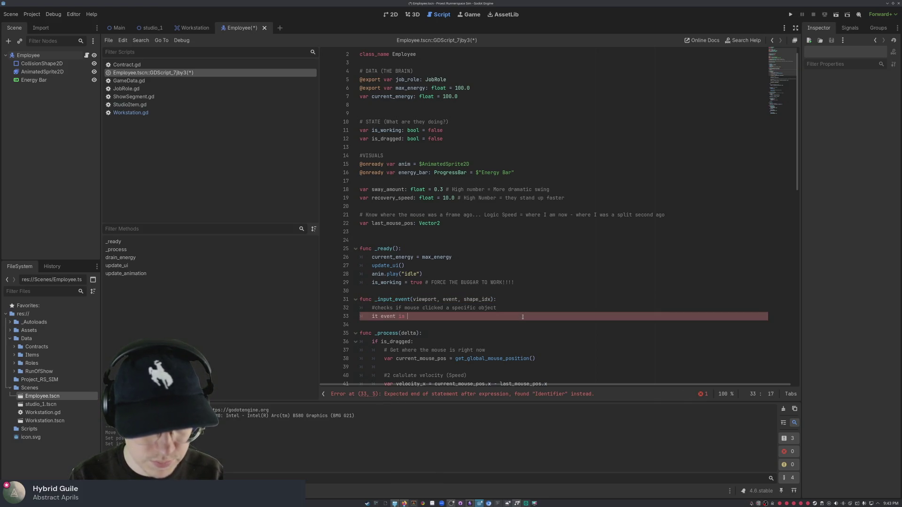
text(Input)
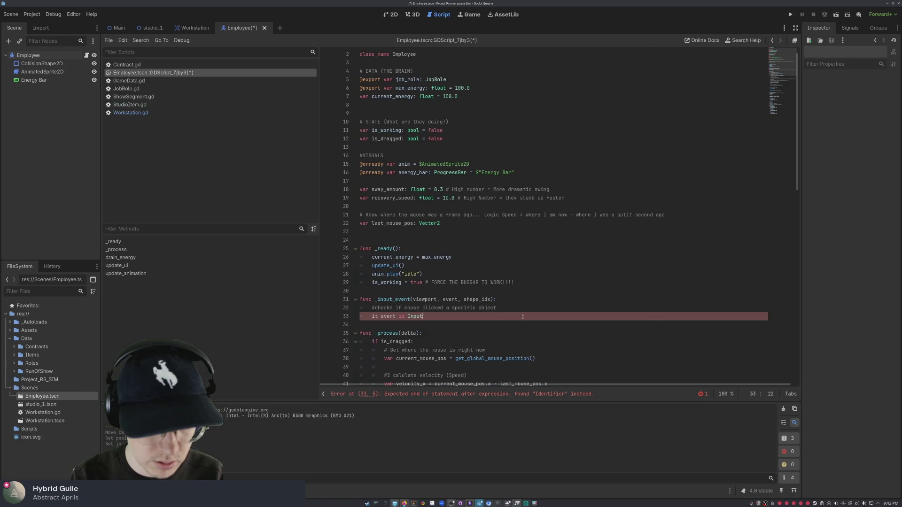
text(EventMouse)
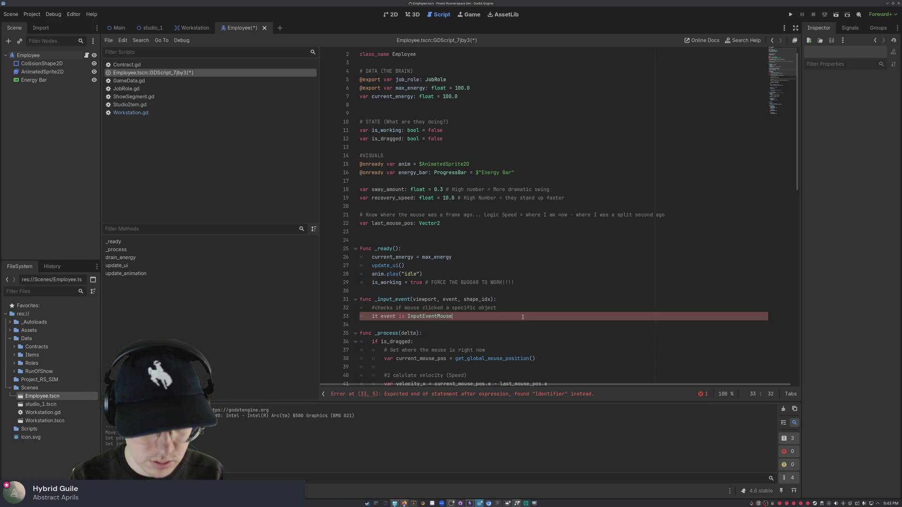
text(Button)
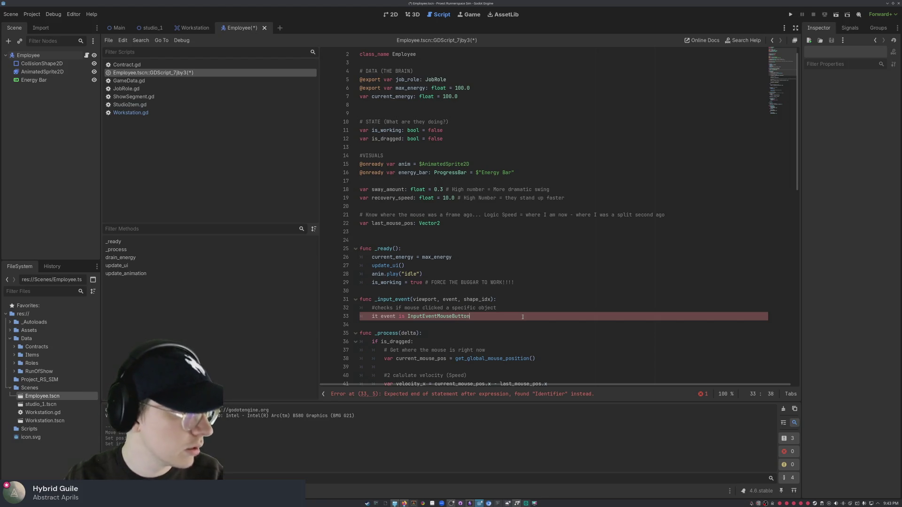
text( and event.b)
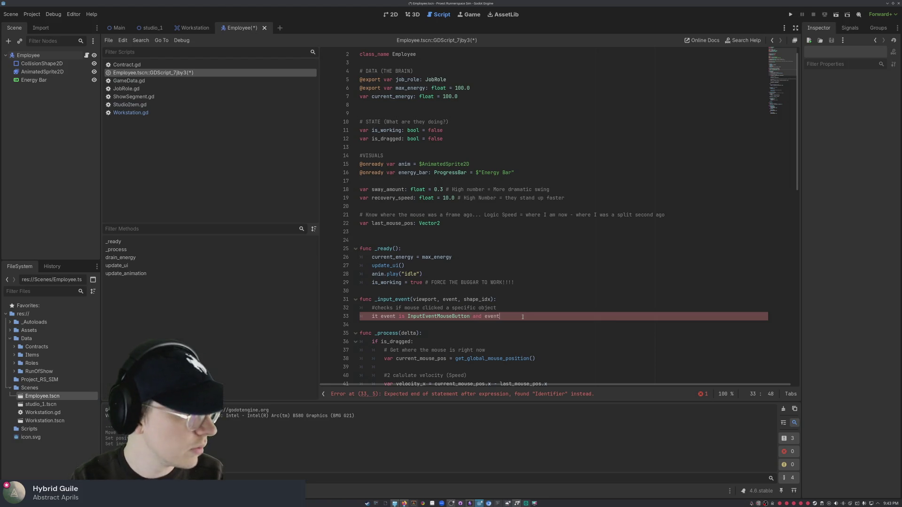
text(utton)
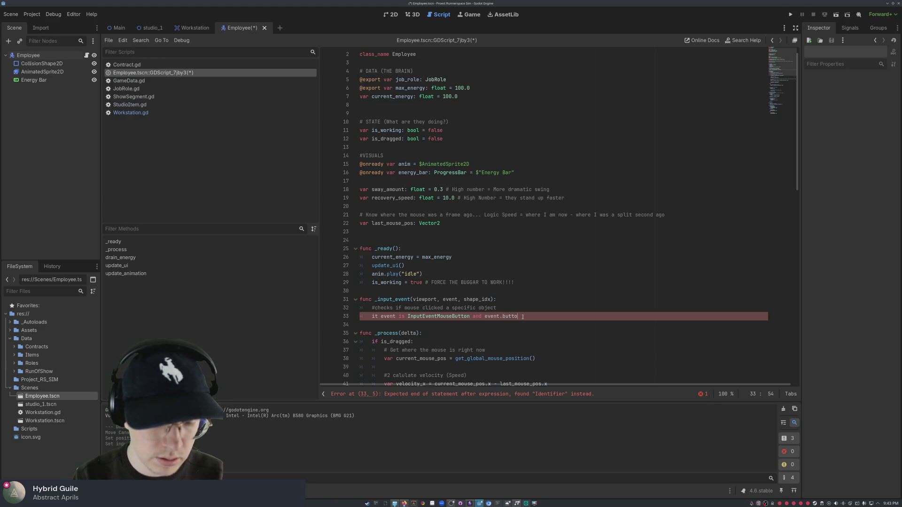
text(.index = )
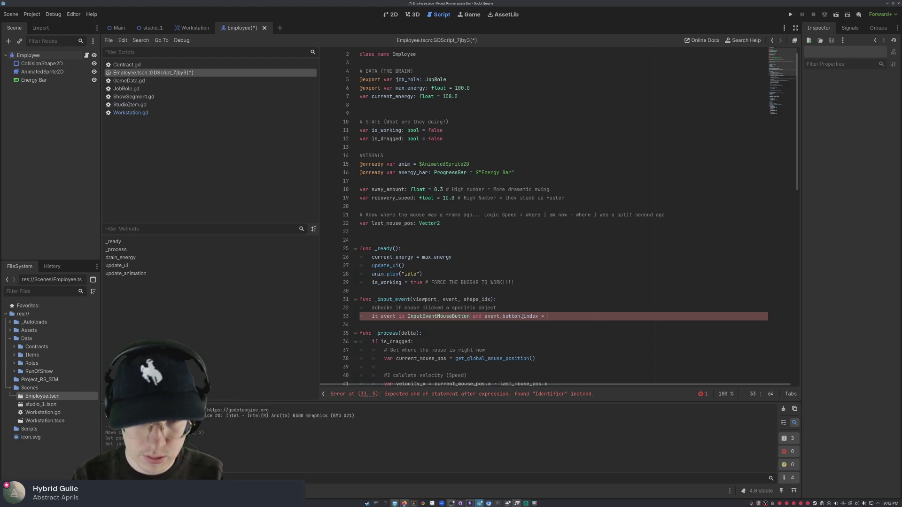
text(MOUSE_BVUTTON)
key(BackSpace)
key(BackSpace)
key(BackSpace)
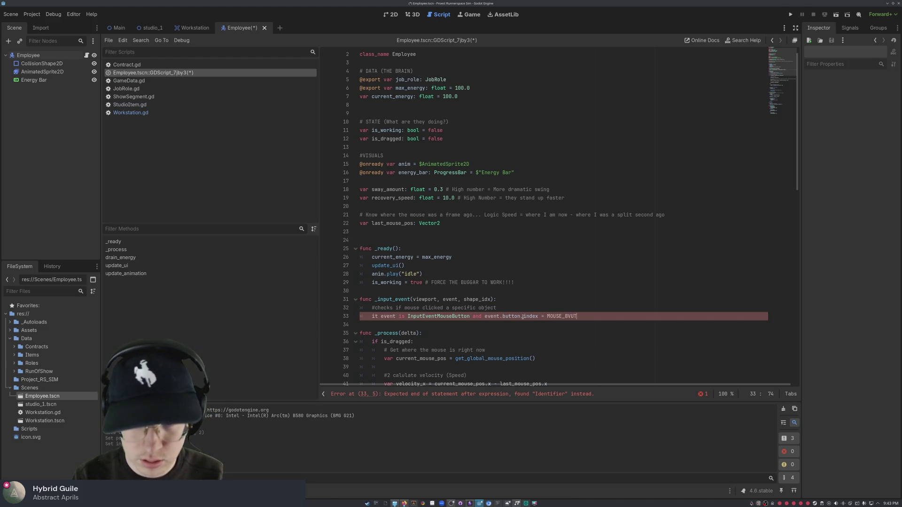
text(U)
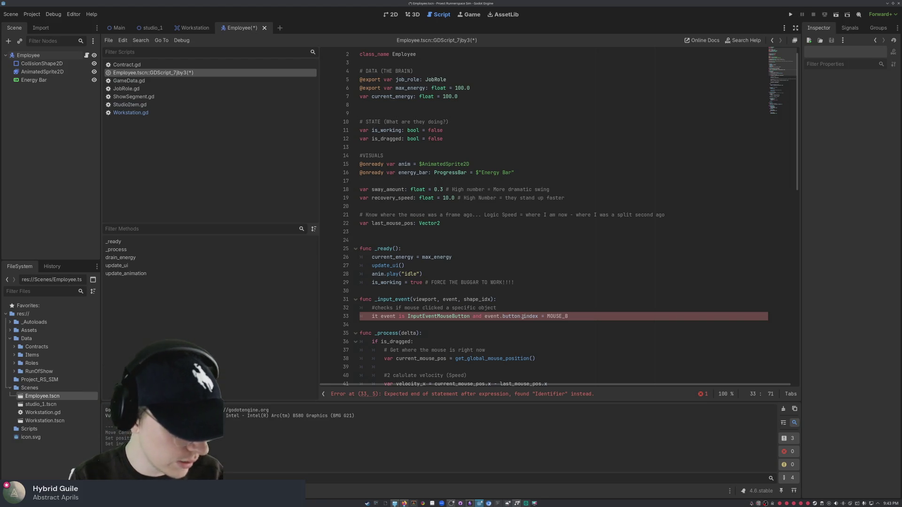
text(TTON)
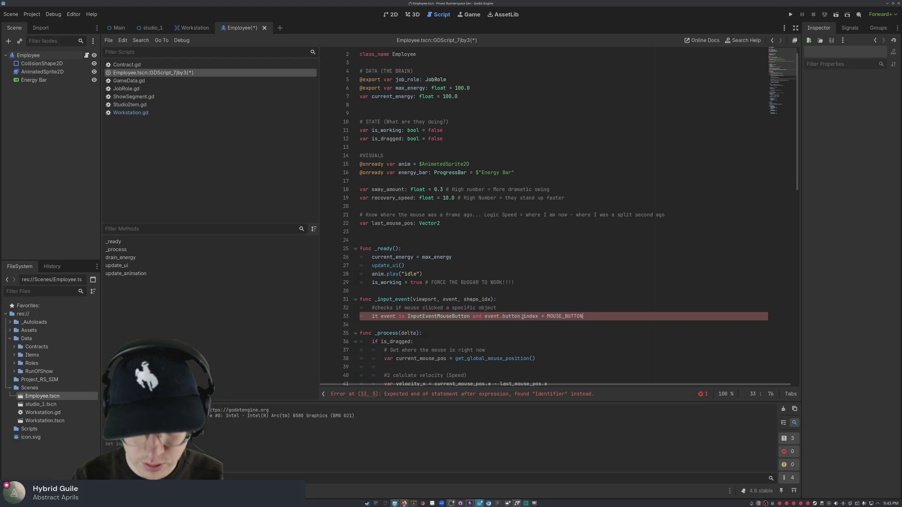
text(_LEFT)
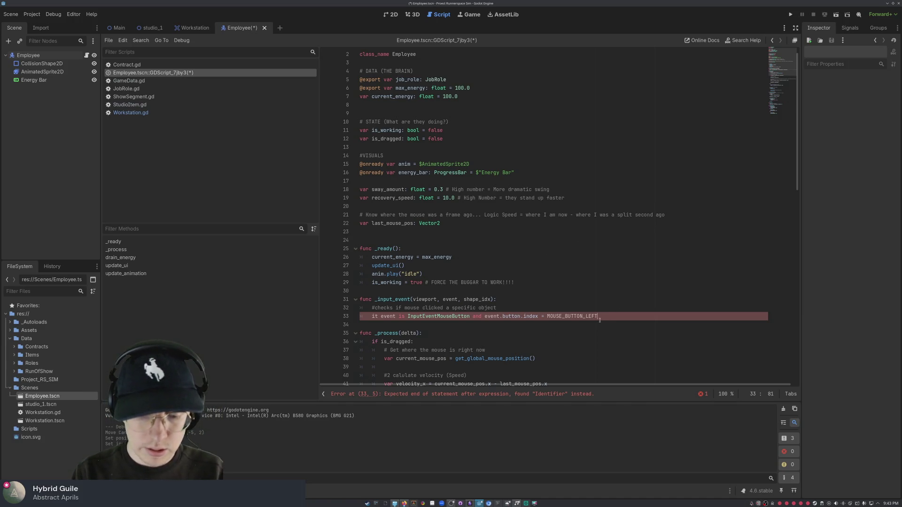
text(:)
key(Return)
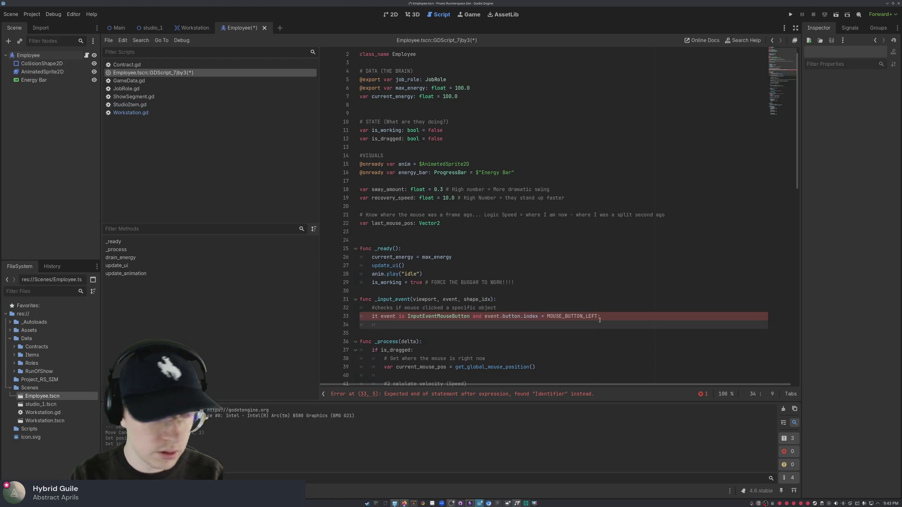
scroll(599, 320, up, 1)
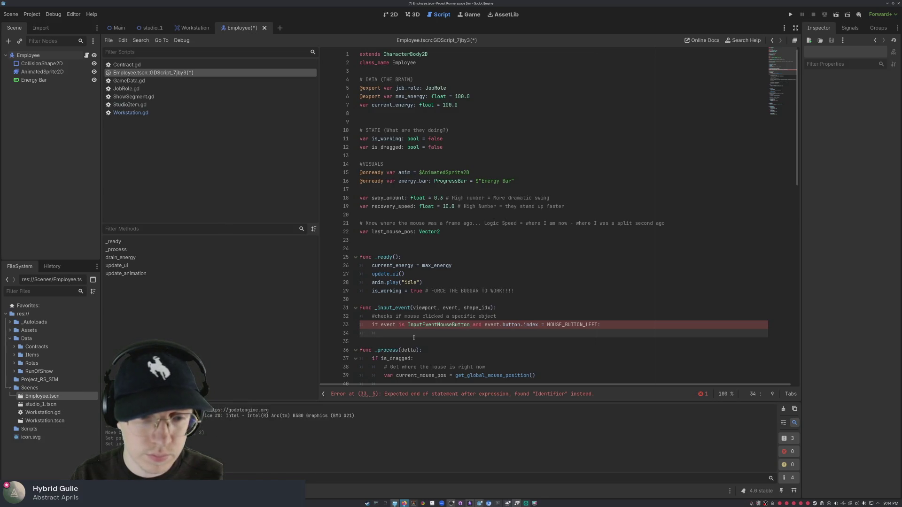
key(Up)
key(Left)
key(Left)
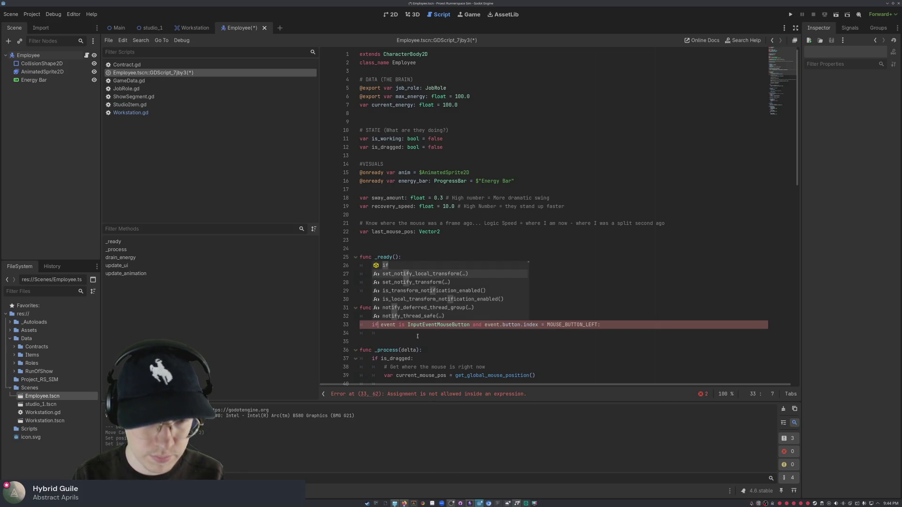
Step: Nest 'if event.pressed:' setting 'is_dragged = true' inside the left-click check
click(390, 341)
click(391, 335)
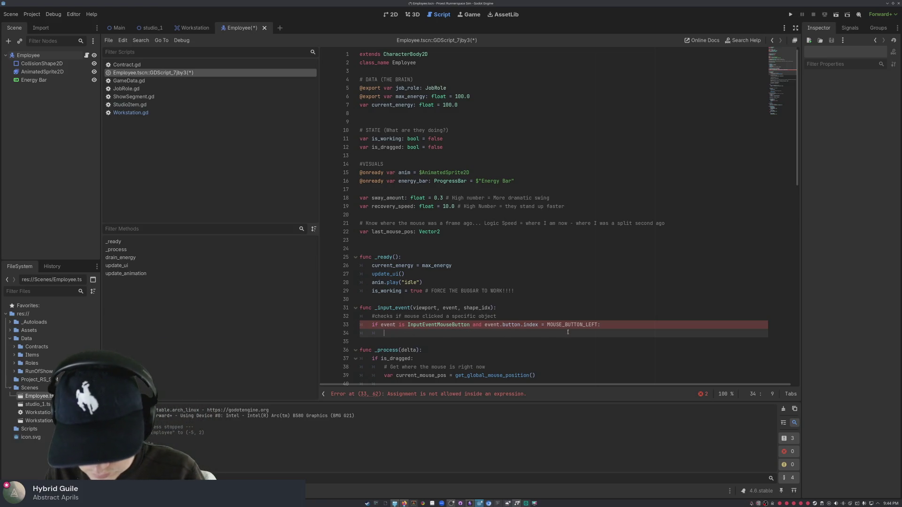
text(if )
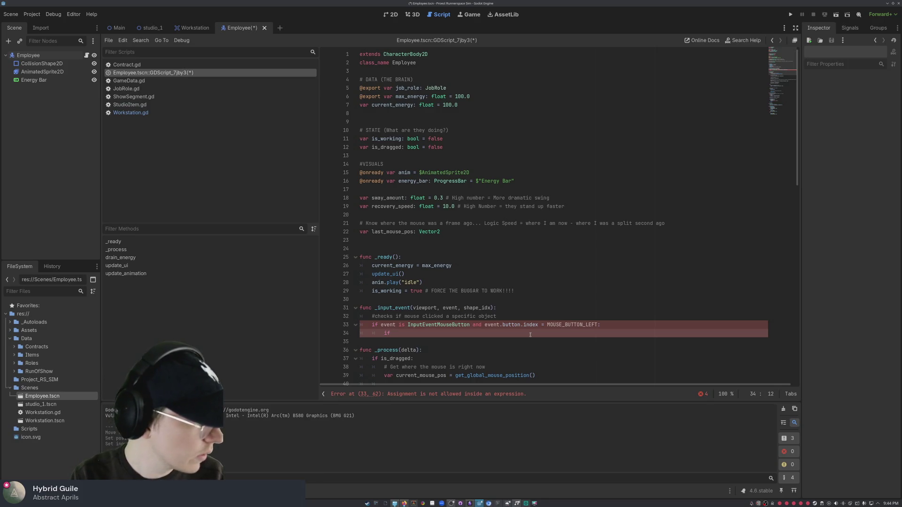
text(eve)
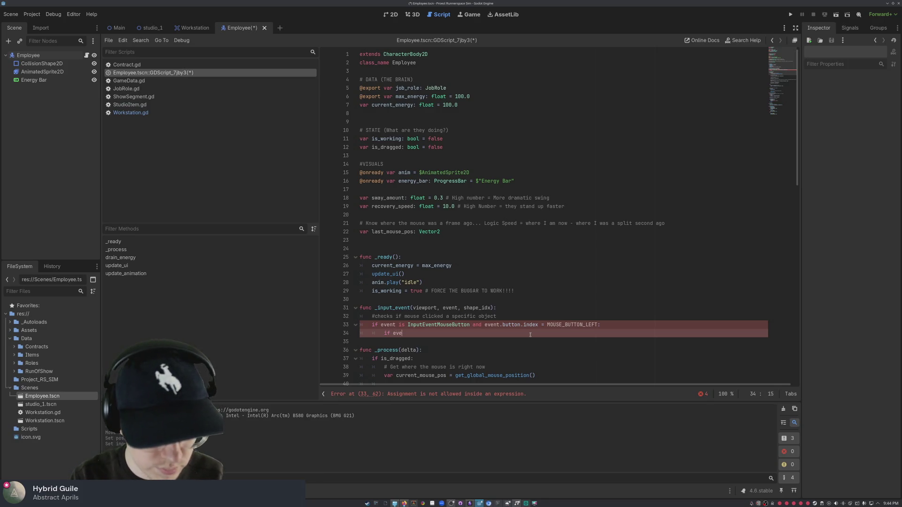
text(nt.pressed)
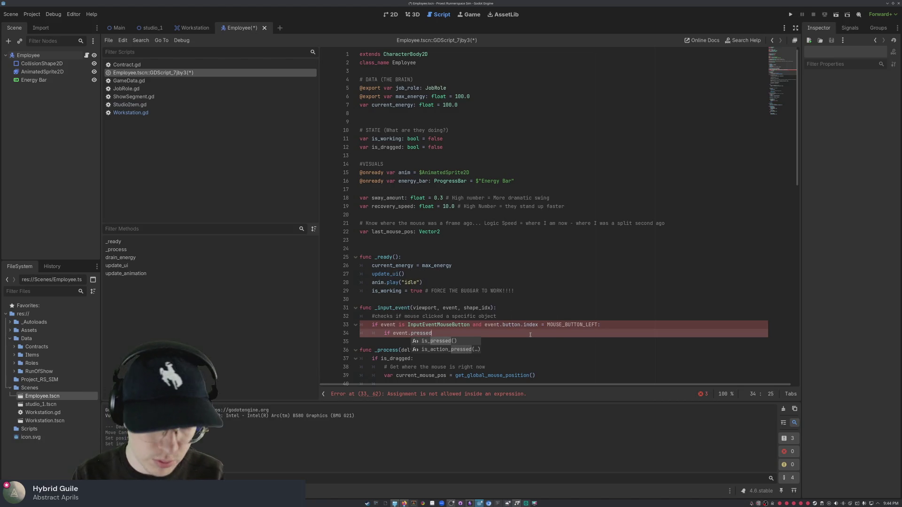
text(:)
key(Return)
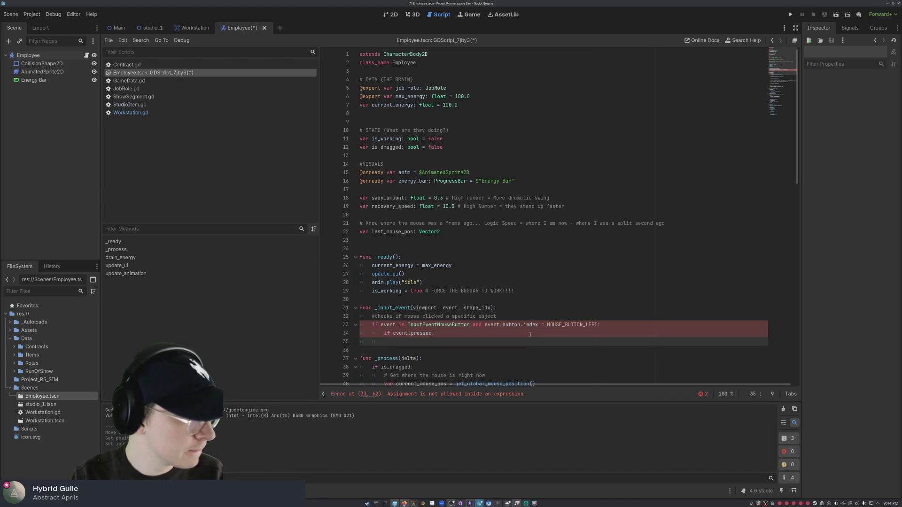
text(is_dragged)
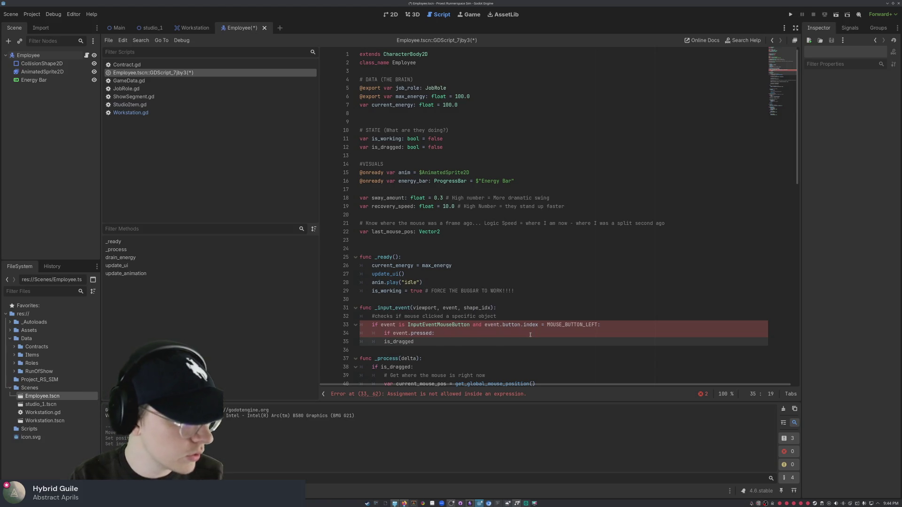
text( = trie)
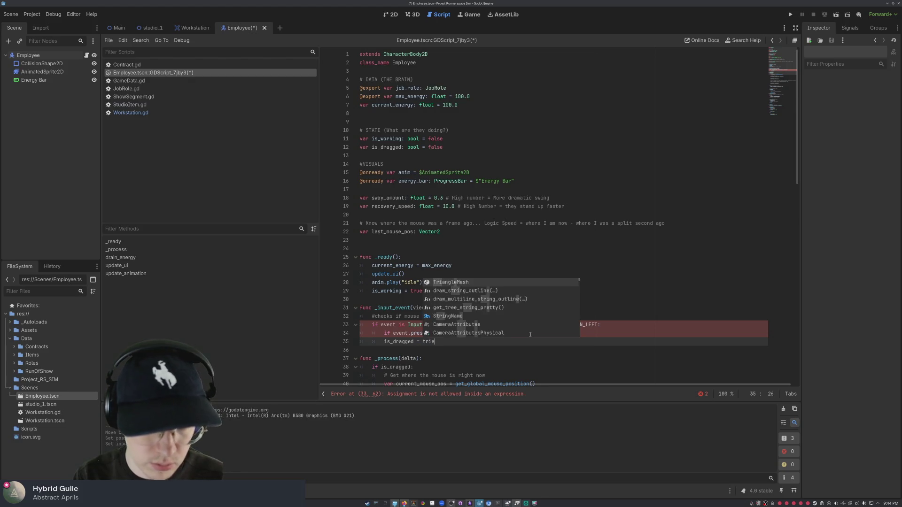
key(BackSpace)
key(BackSpace)
text(ue)
Step: Add 'is_workig = false' with the comment 'stop working while being held'
key(Return)
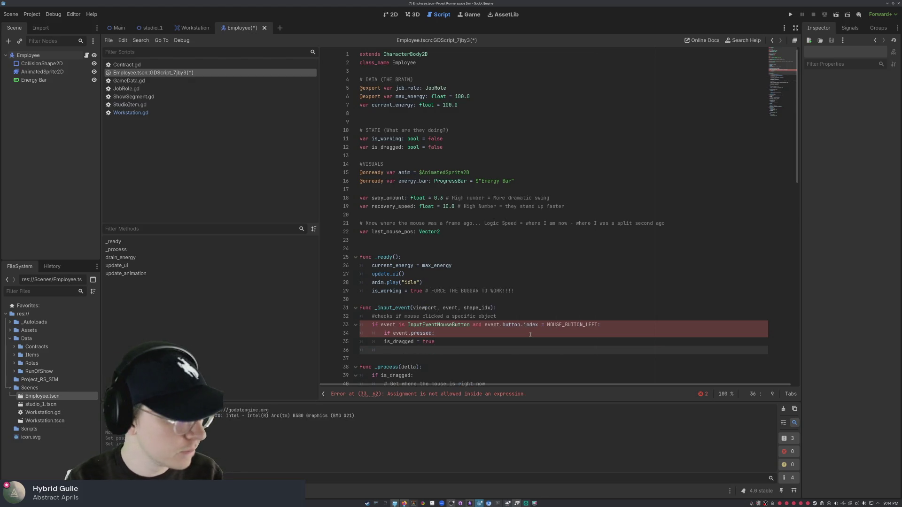
text(is_)
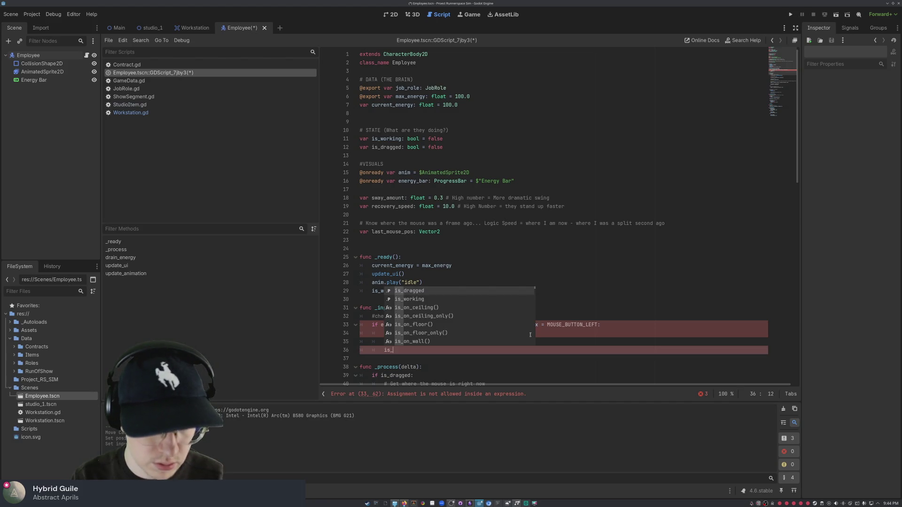
text(workig)
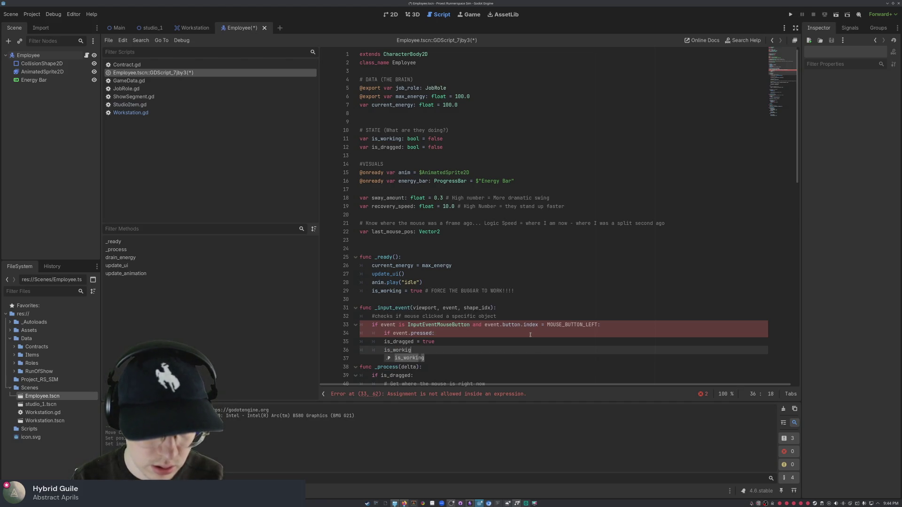
text( = false)
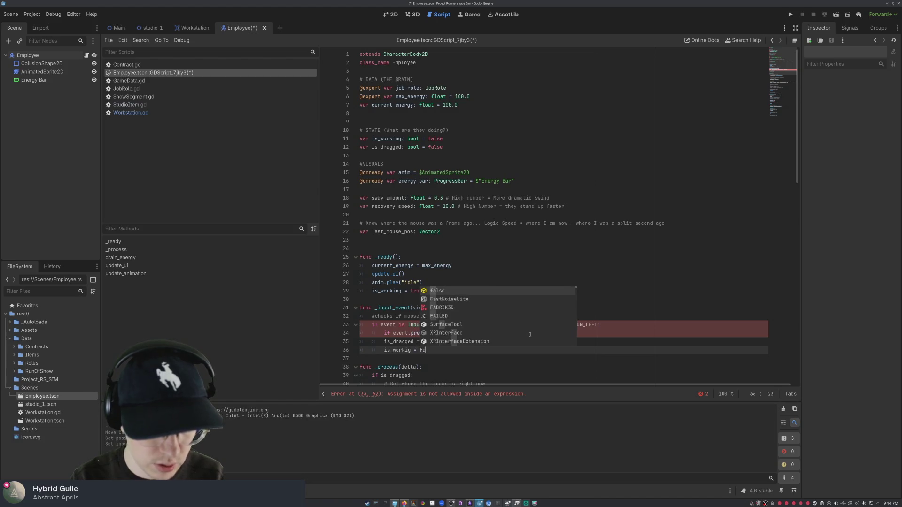
key(Escape)
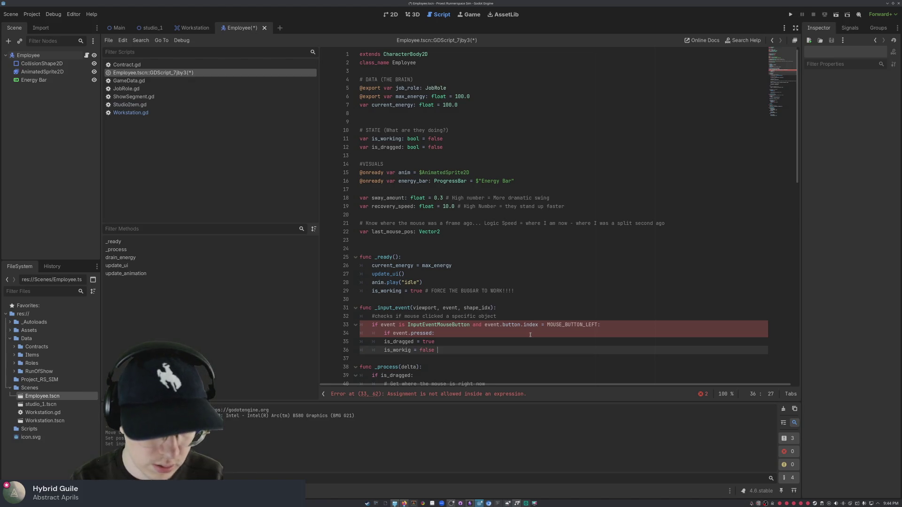
text(#stop working while d)
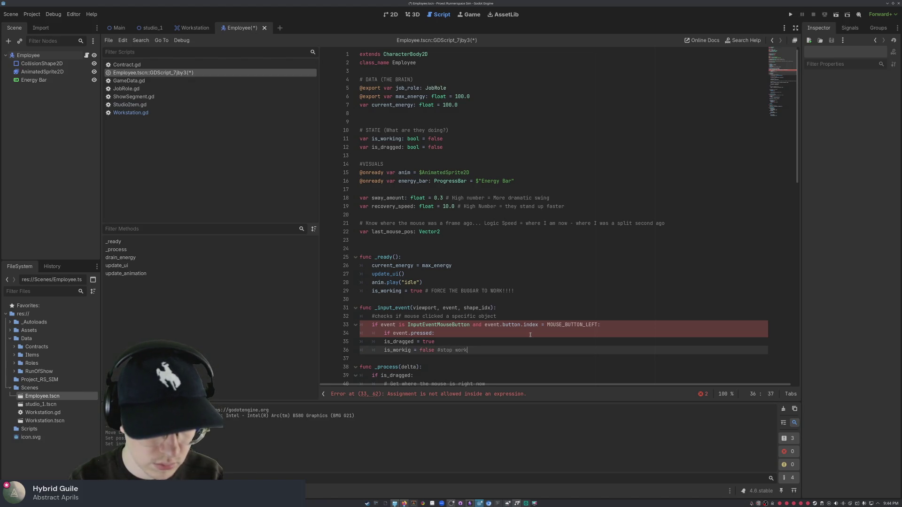
text(ragged)
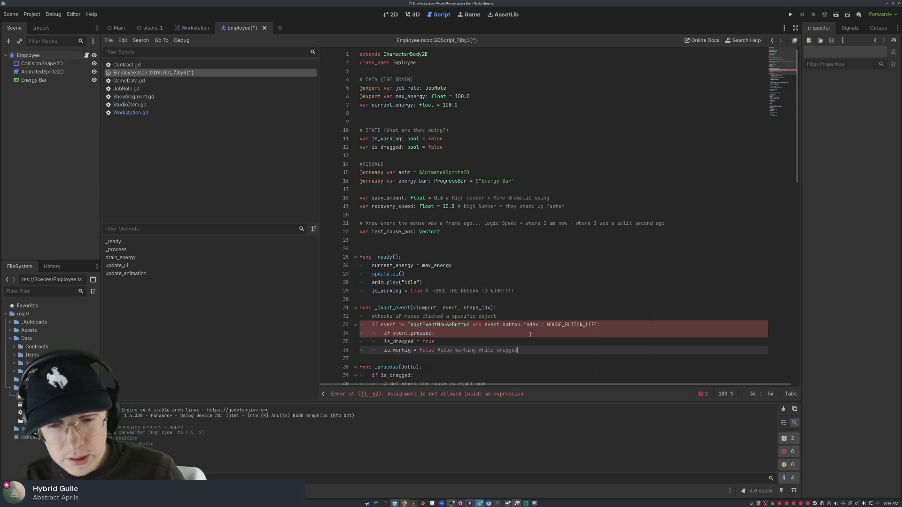
key(BackSpace)
key(BackSpace)
key(BackSpace)
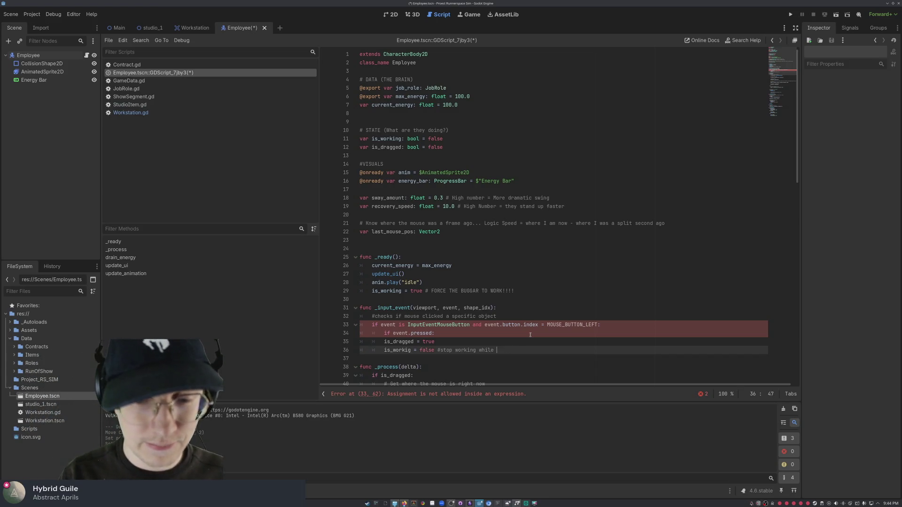
text(being held)
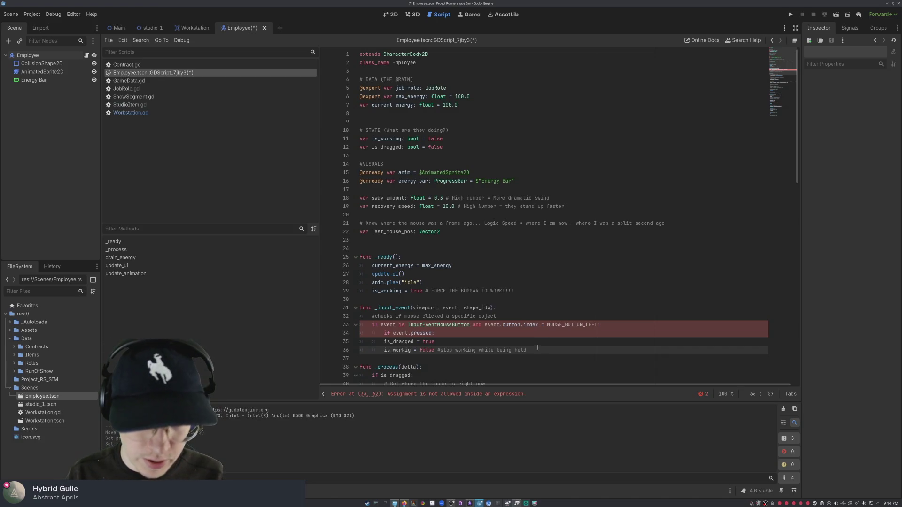
drag(528, 351, 352, 352)
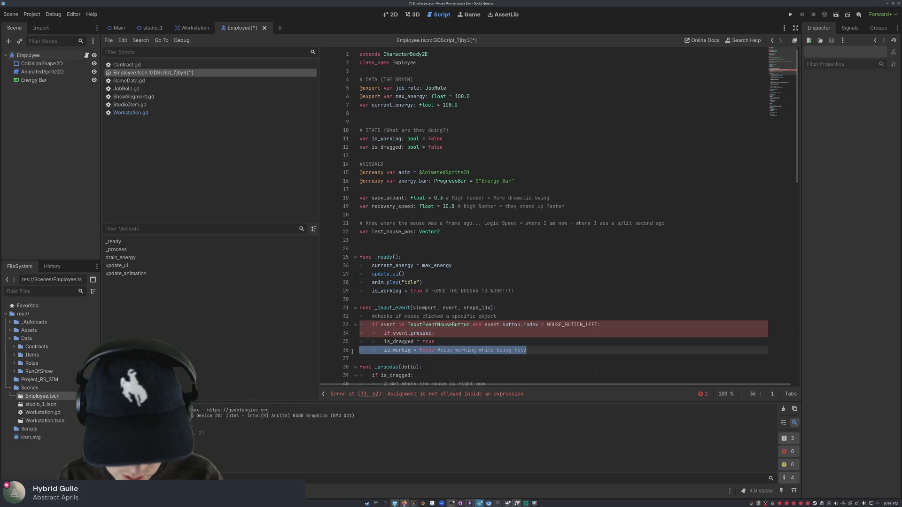
Step: Toggle a bookmark on line 37 from the line's context menu
click(346, 352)
right_click(340, 352)
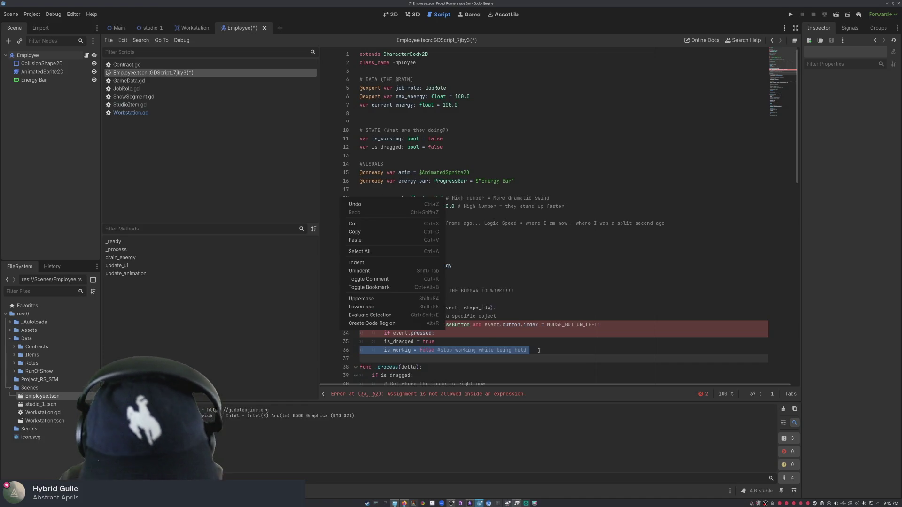
click(381, 287)
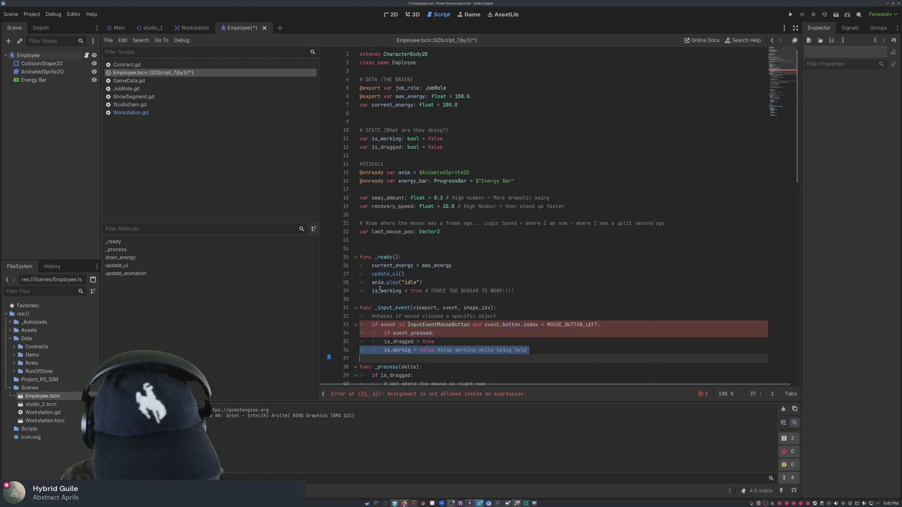
Step: Toggle a breakpoint on line 36 on and off, then delete the misspelled is_workig line
click(328, 352)
click(329, 358)
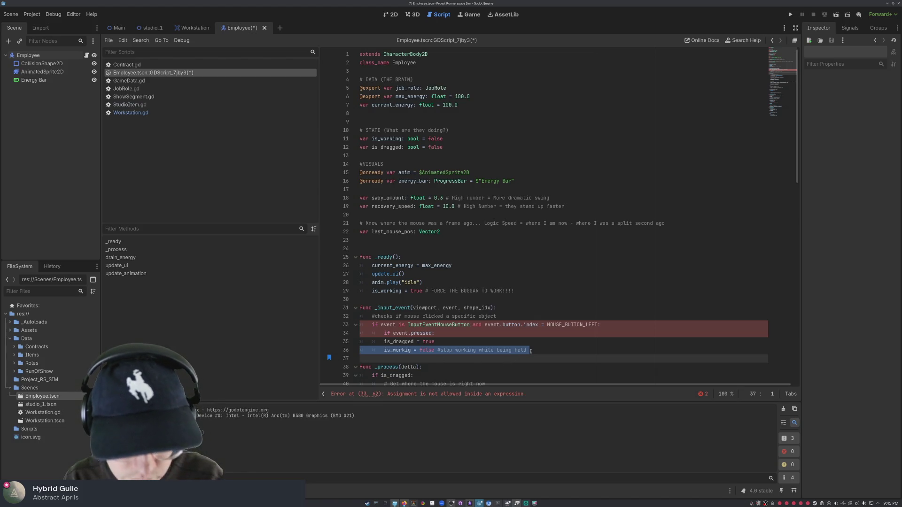
click(329, 351)
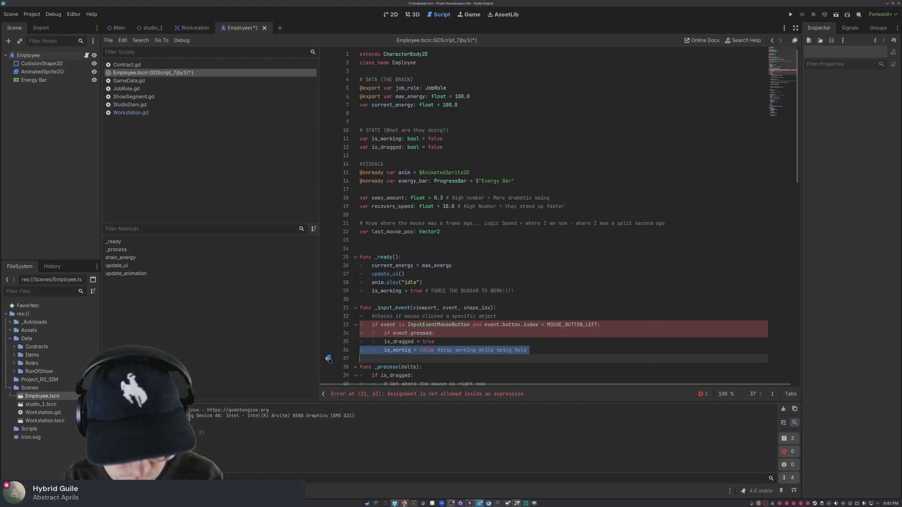
click(328, 350)
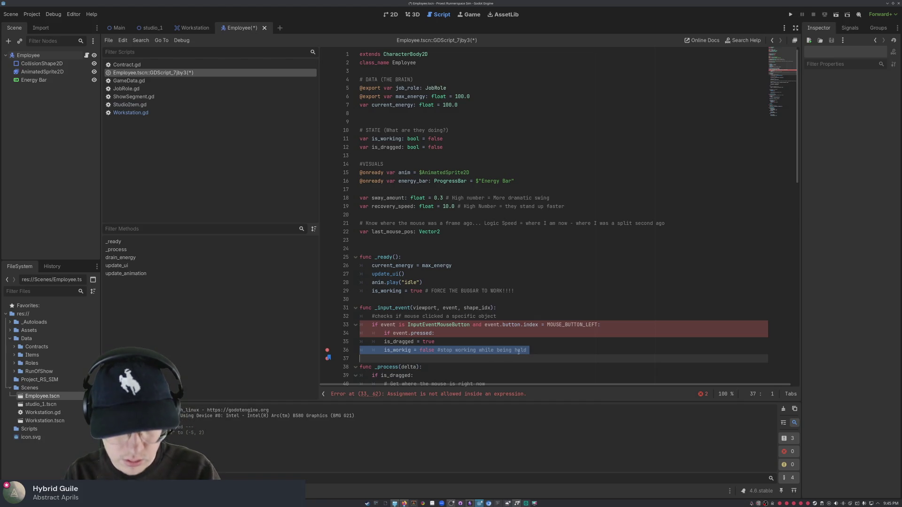
click(328, 349)
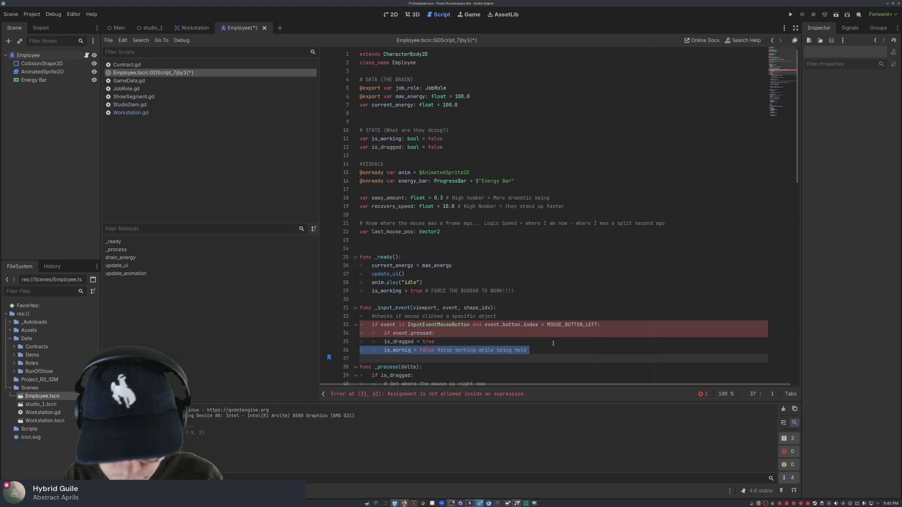
key(BackSpace)
key(Up)
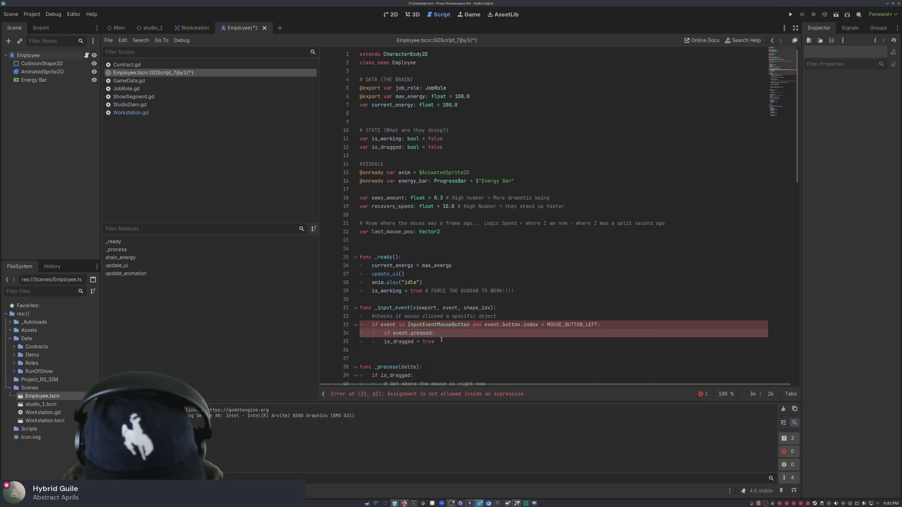
Step: Add 'is_working = false' on the line under 'is_dragged = true'
click(429, 348)
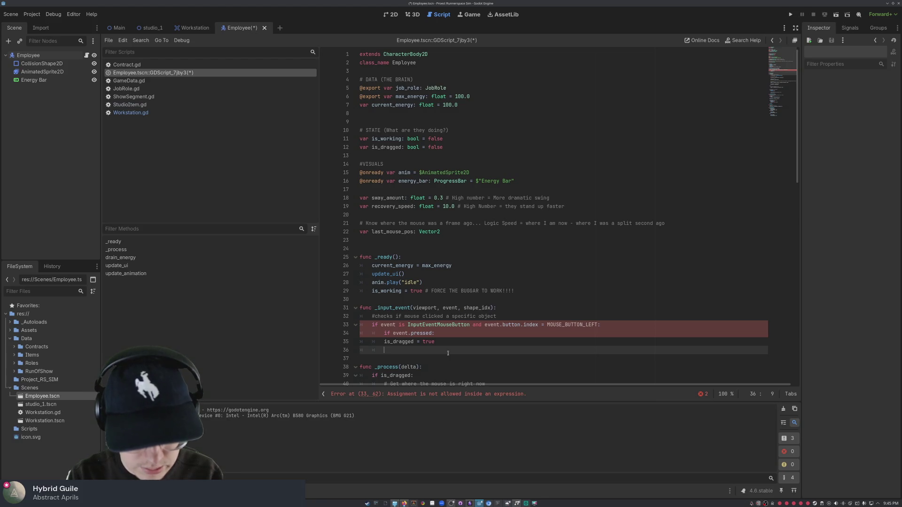
click(463, 343)
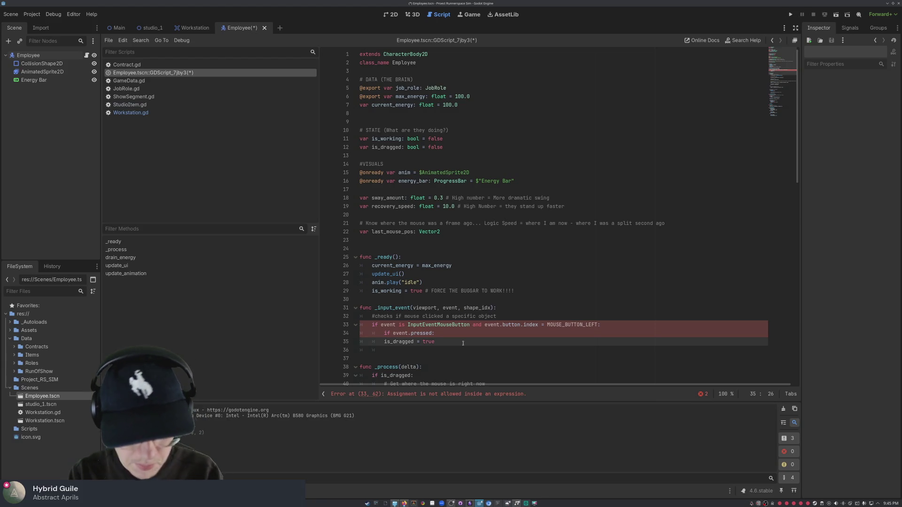
key(Down)
text(is)
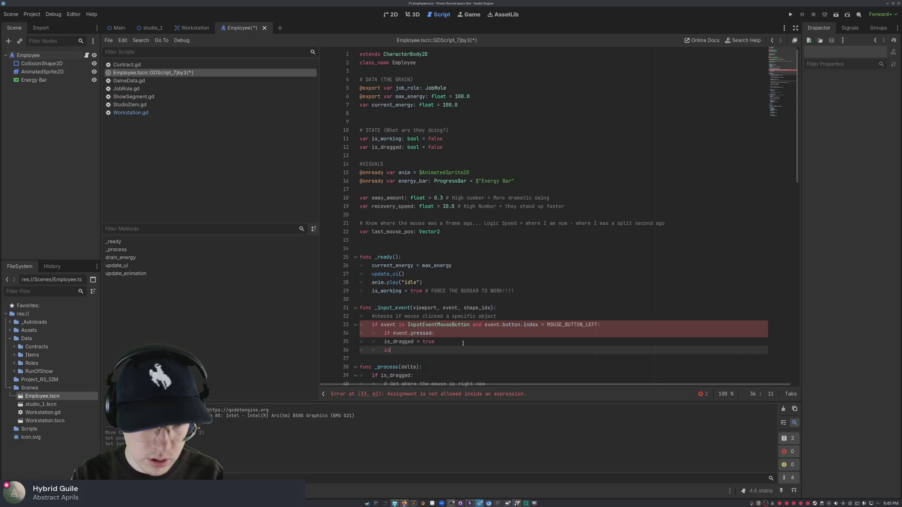
text(_working )
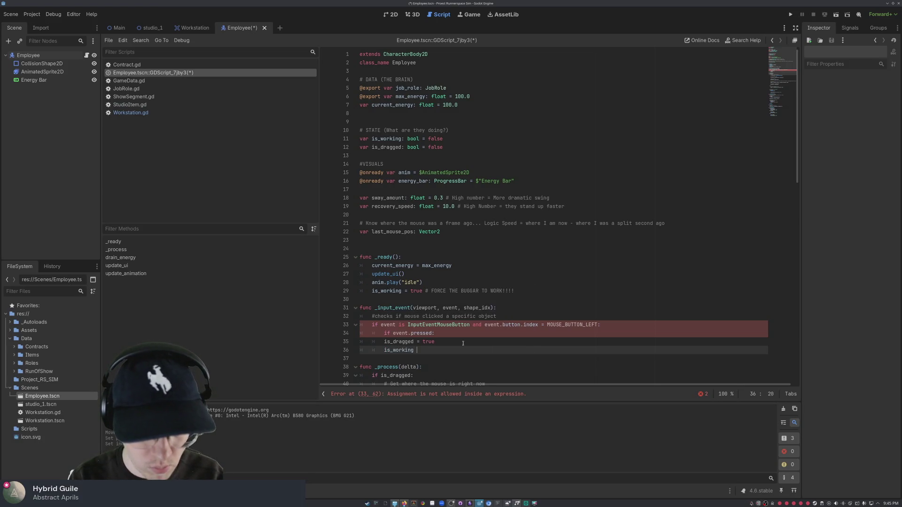
text(= fa)
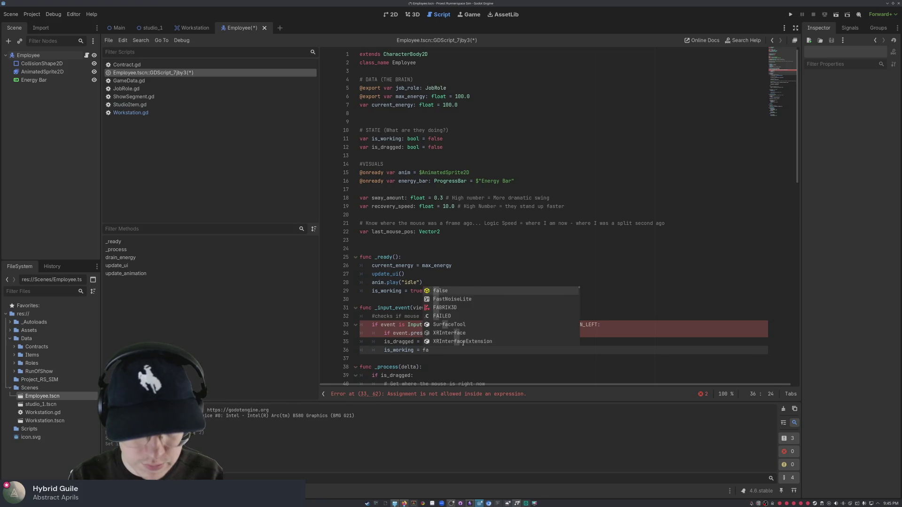
text(lse)
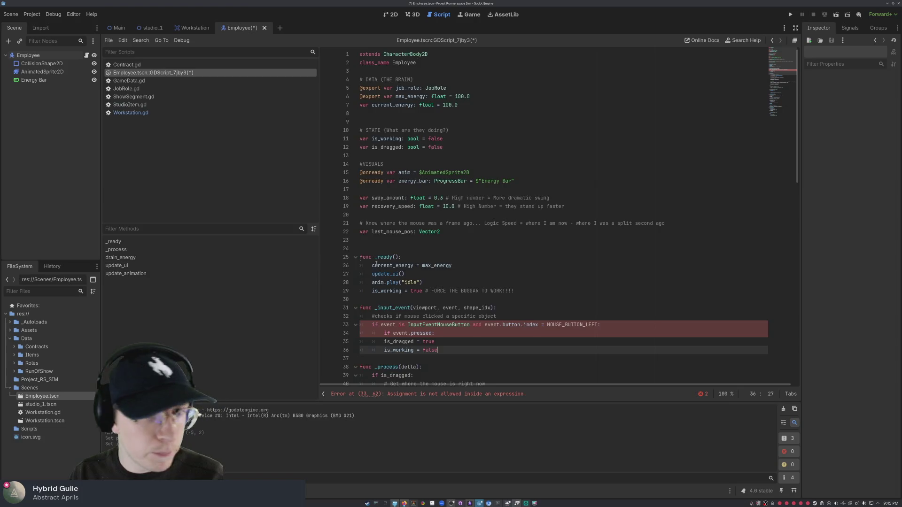
scroll(482, 278, down, 6)
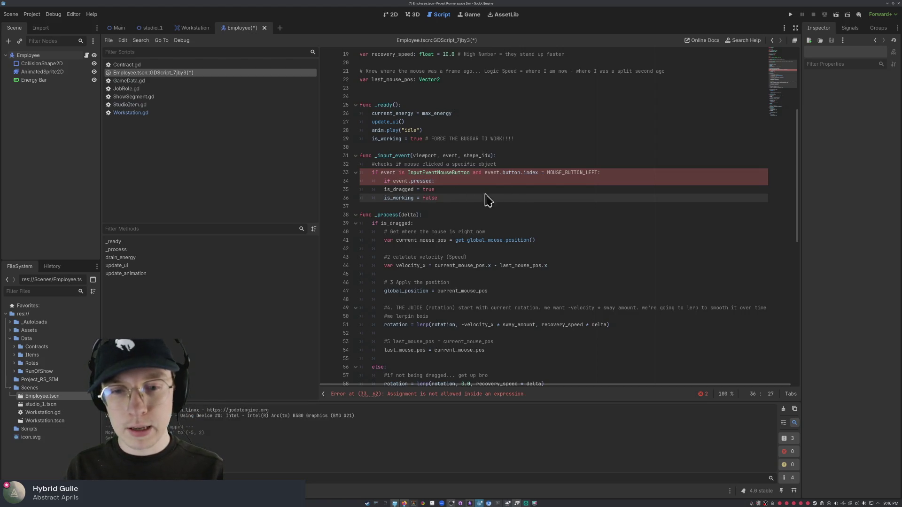
Step: Add 'last_mouse_pos = get_global_mouse_position()' with the comment 'reset the juice tracker'
scroll(486, 207, down, 5)
scroll(488, 207, up, 3)
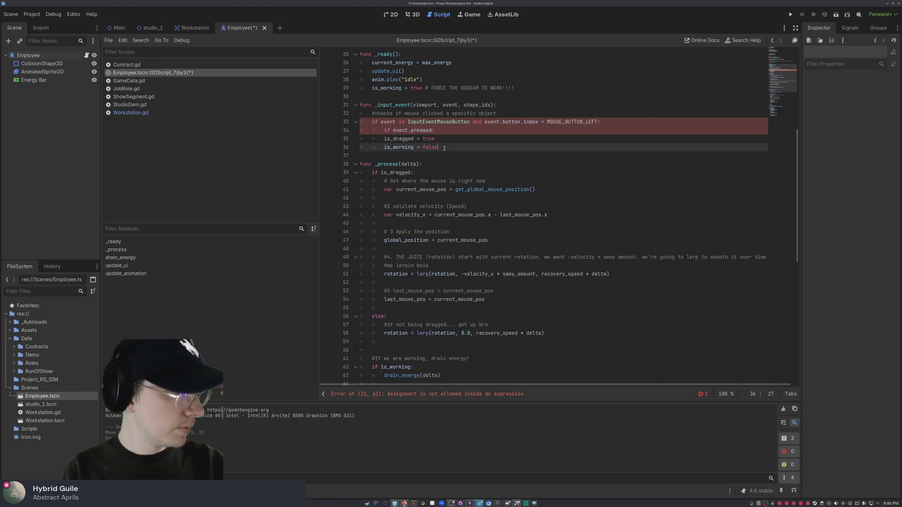
key(Return)
text(last_mouse_p)
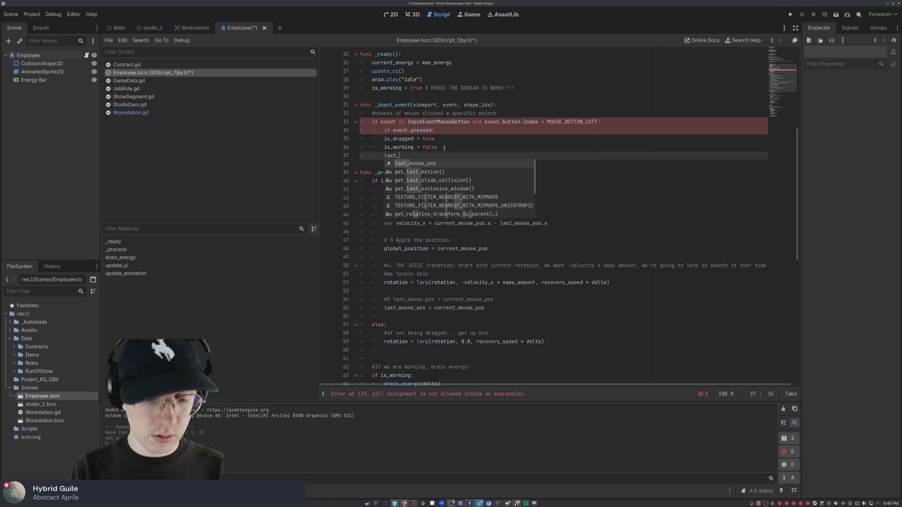
key(Return)
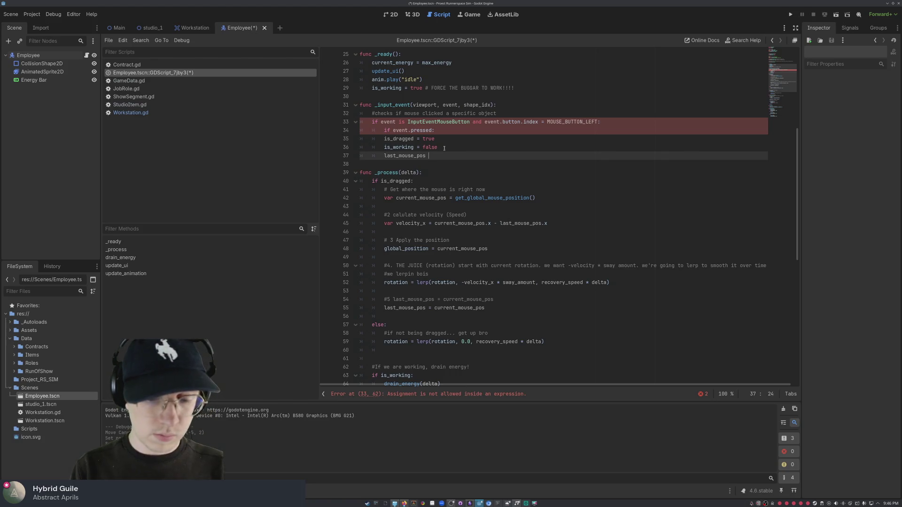
text(= get_global)
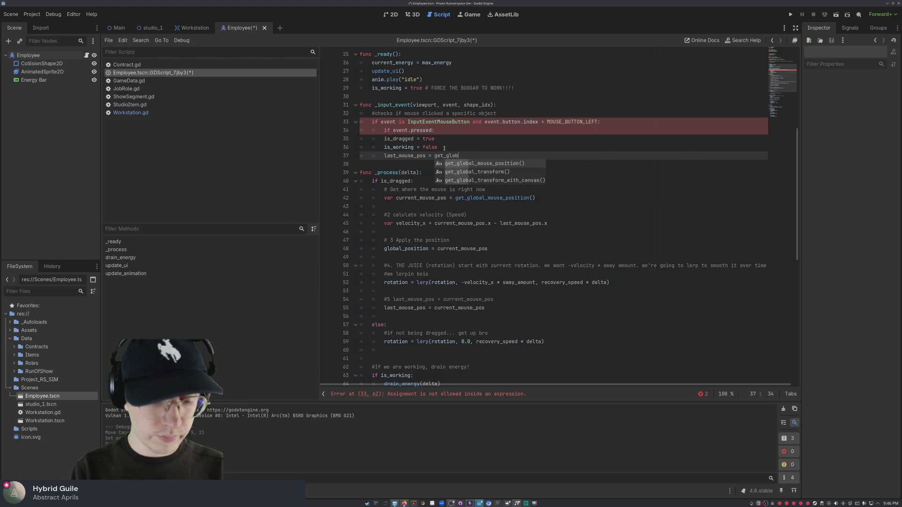
text(_)
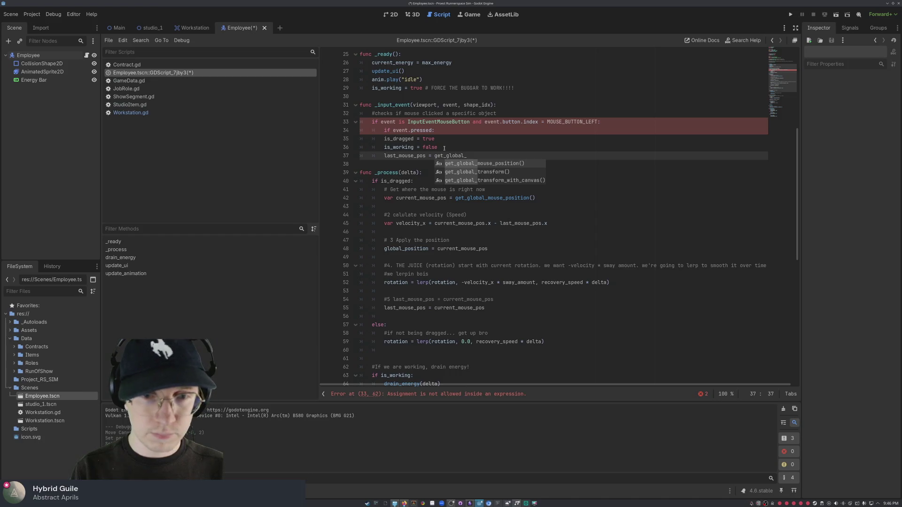
key(Return)
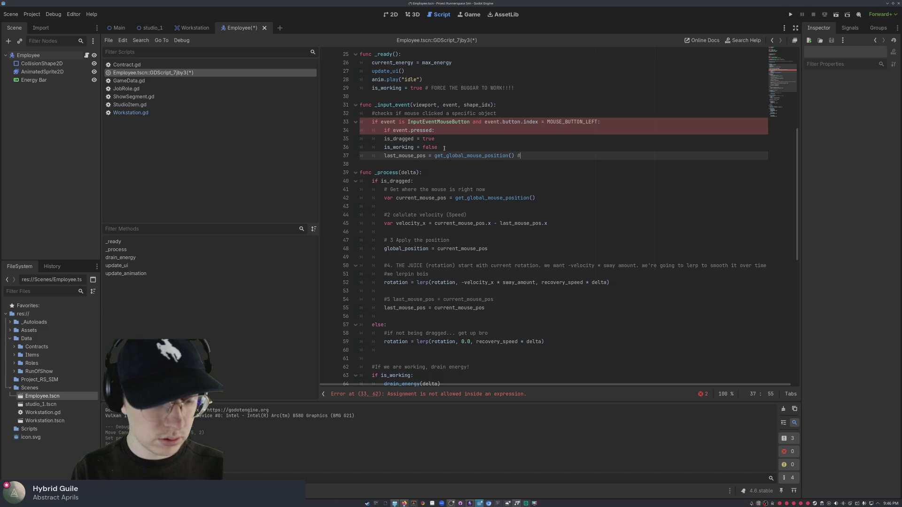
text(reset the )
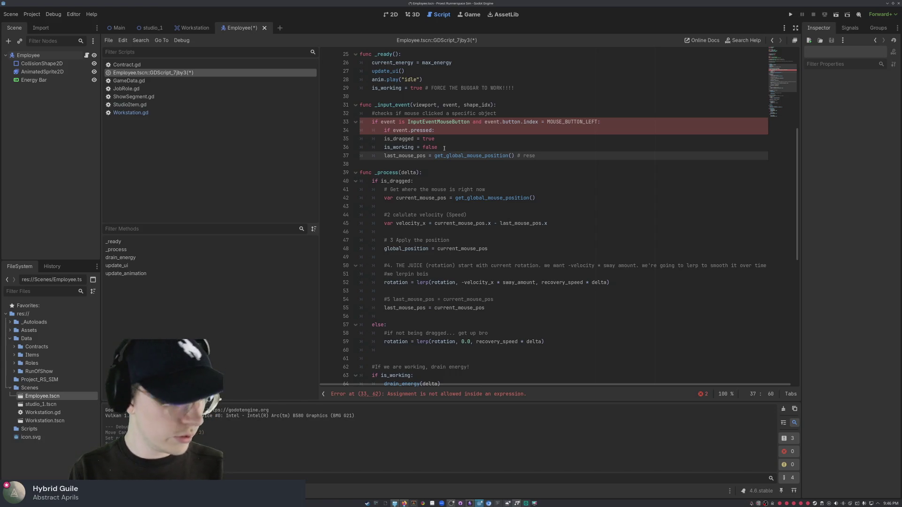
text(juice )
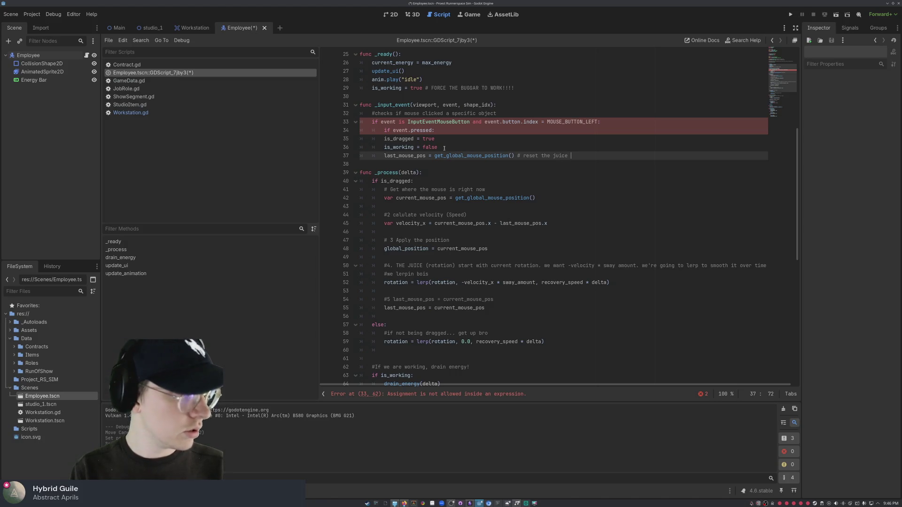
text(tracker)
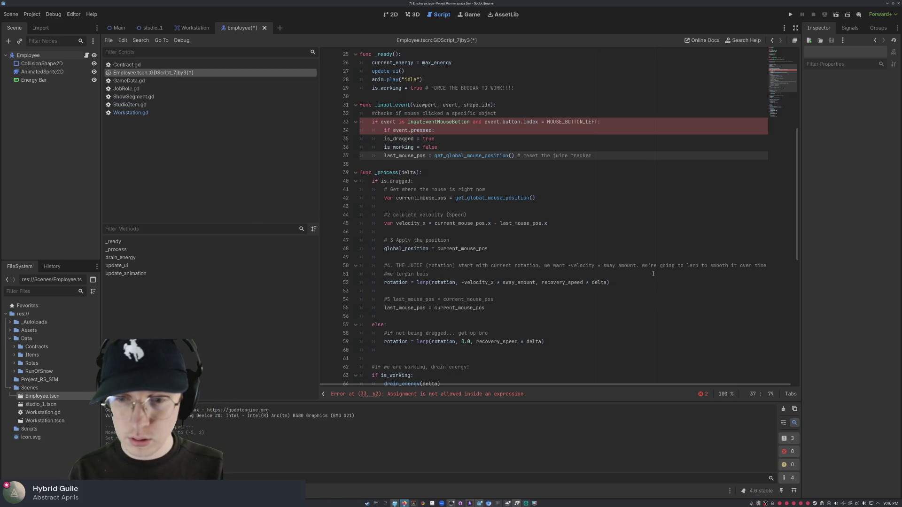
click(624, 283)
click(701, 265)
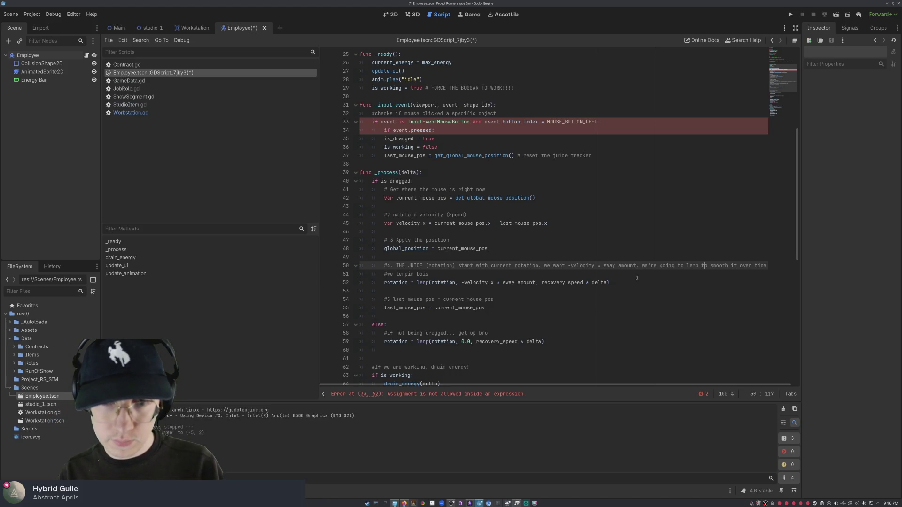
click(590, 156)
key(Return)
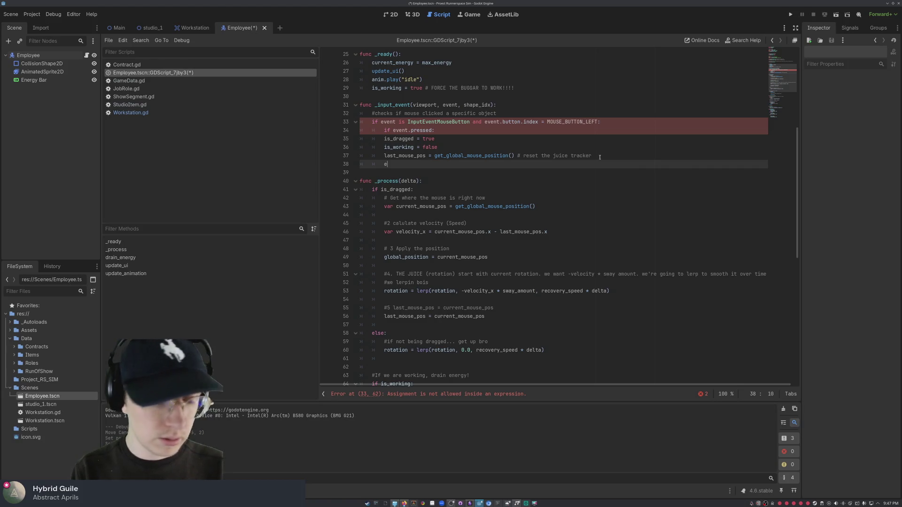
Step: Add an else branch with the comment 'mouse up: drop them' and 'is_dragged = false'
text(else:)
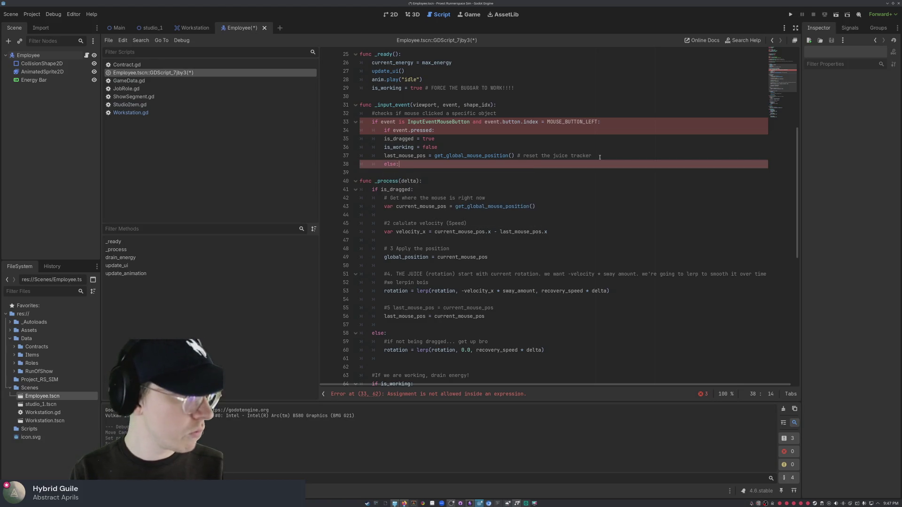
key(Return)
text(mouse up)
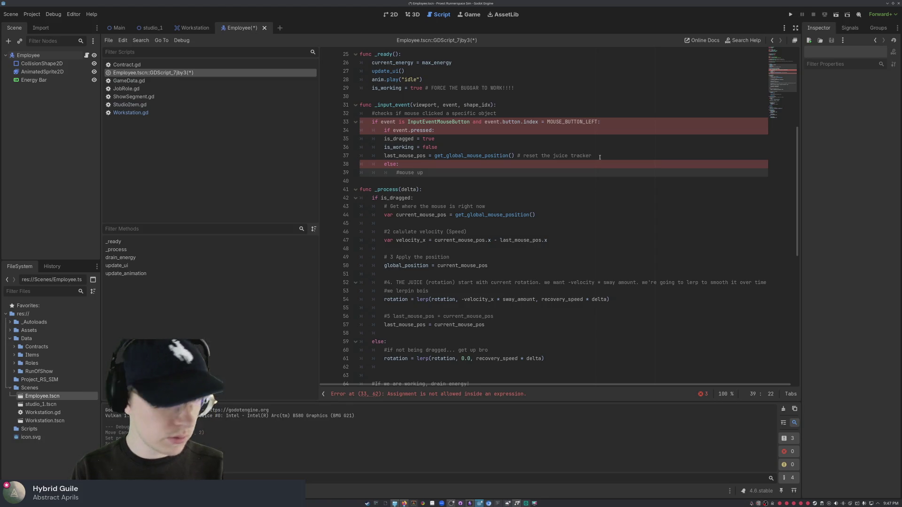
text(: )
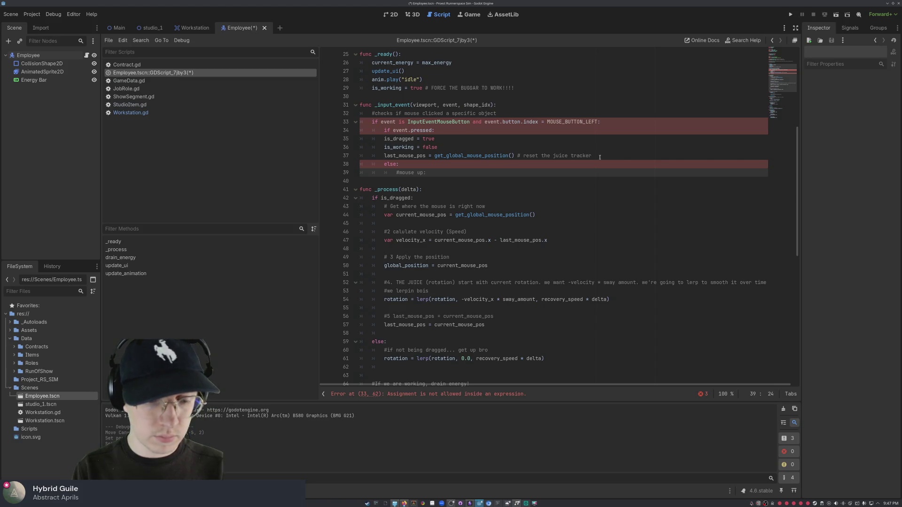
text(drop them)
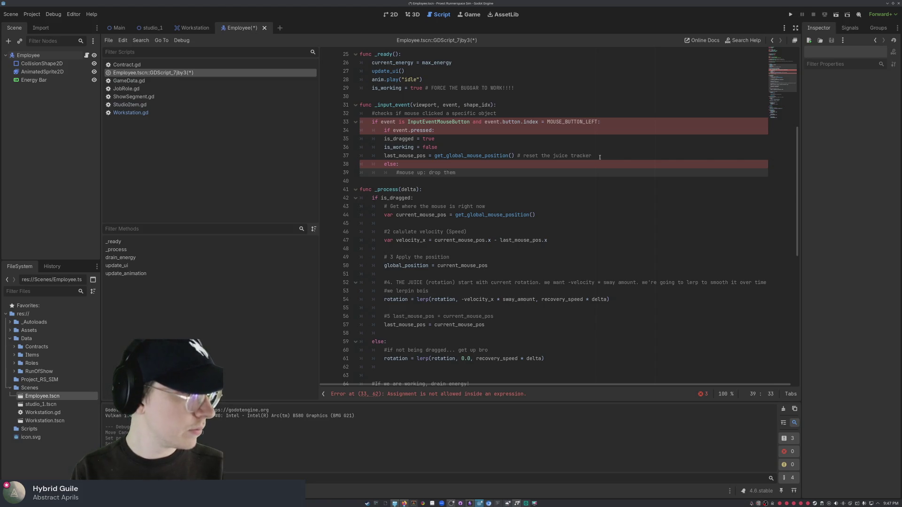
key(Return)
text(is_)
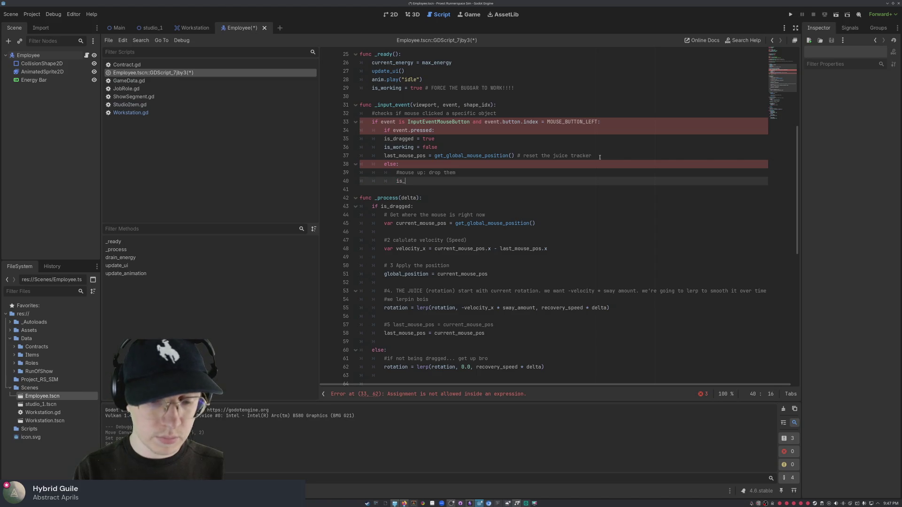
text(dragged )
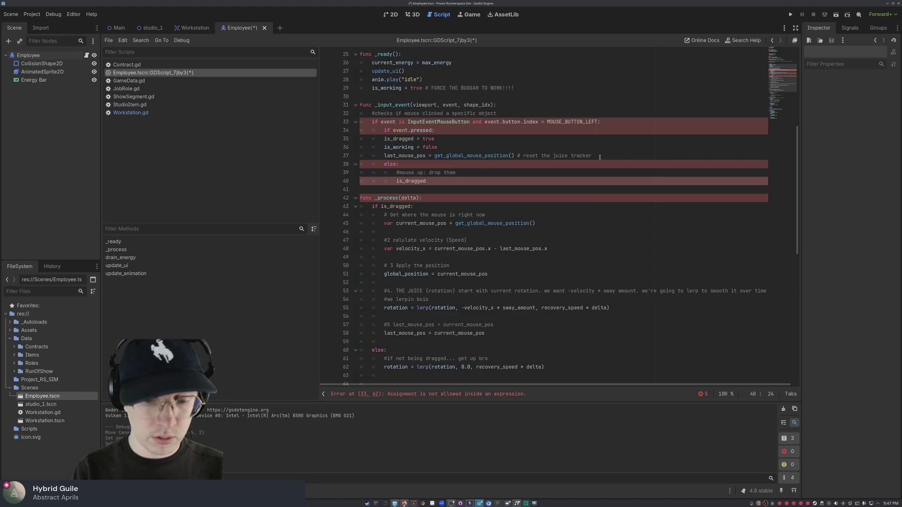
text(= false)
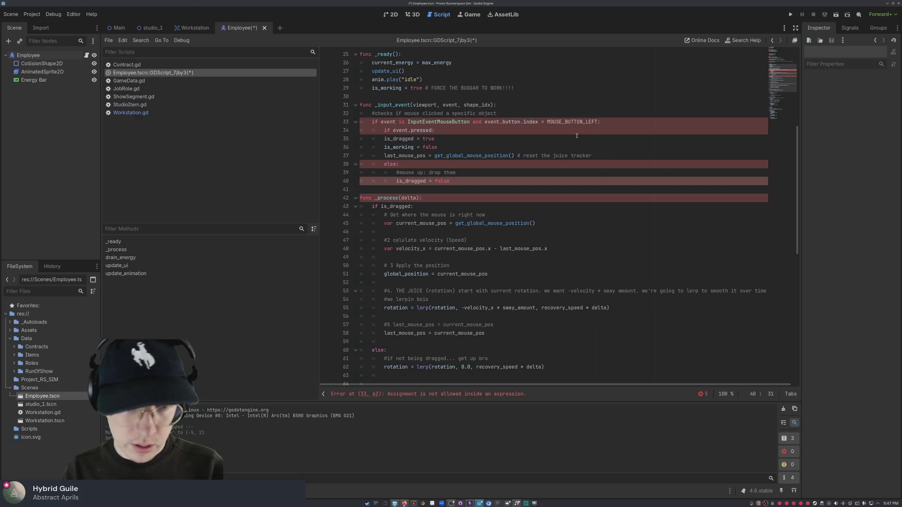
Step: Dedent the else line and its two body lines to their correct indentation levels
click(384, 164)
key(BackSpace)
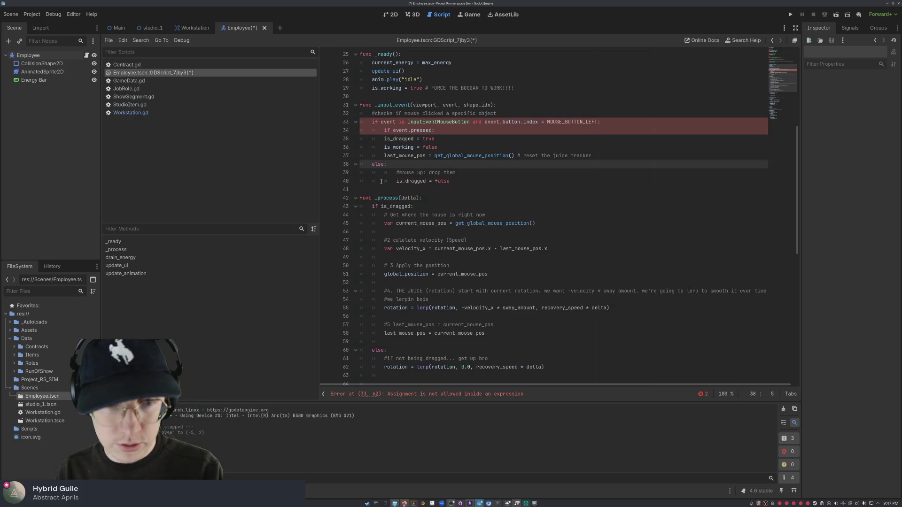
click(381, 181)
click(391, 181)
shift+click(391, 175)
key(shift+Tab)
key(Left)
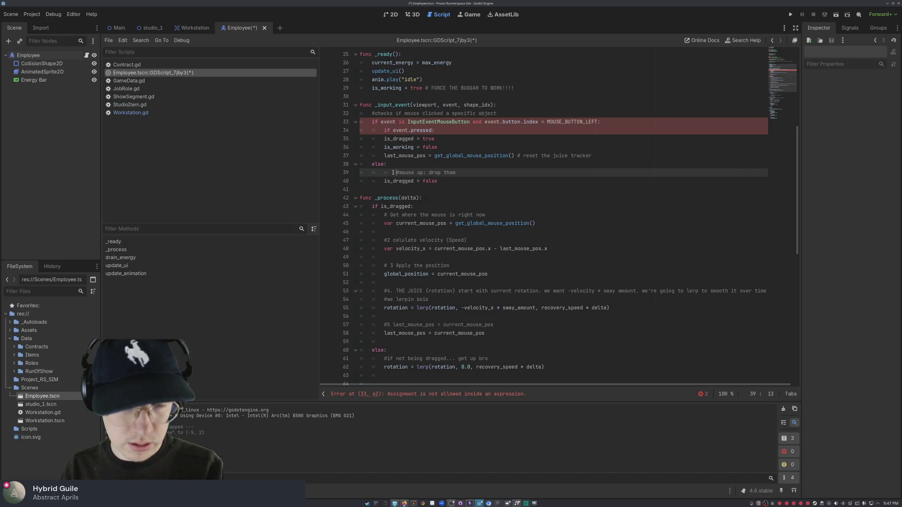
click(456, 180)
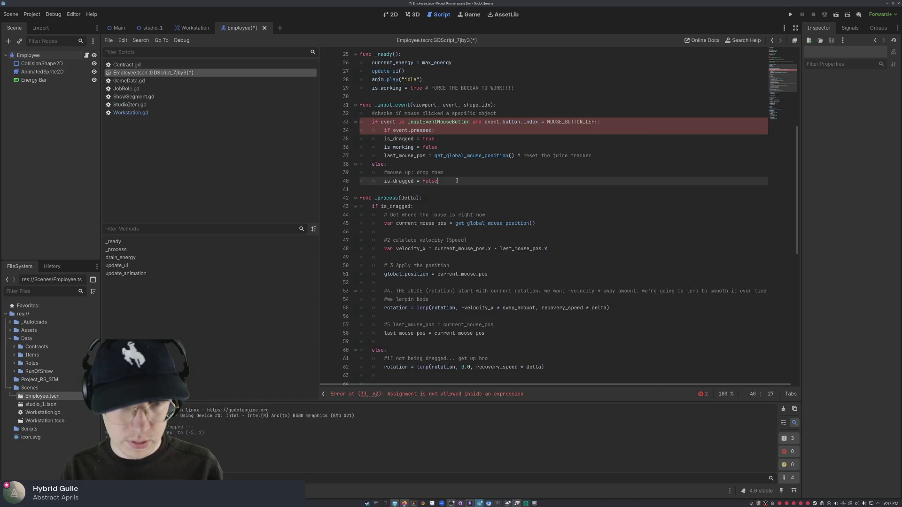
click(445, 129)
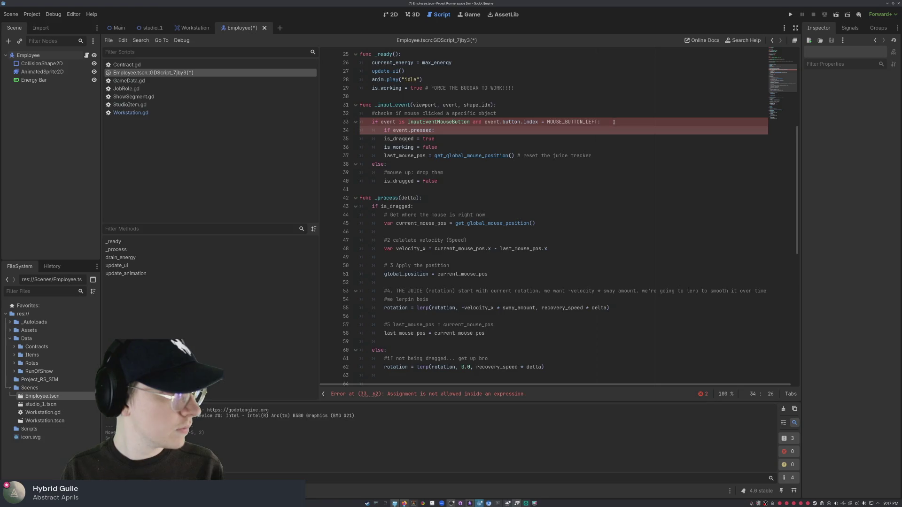
click(526, 122)
Step: Fix line 33 to use event.button_index and compare with == MOUSE_BUTTON_LEFT
key(BackSpace)
text(_)
click(602, 153)
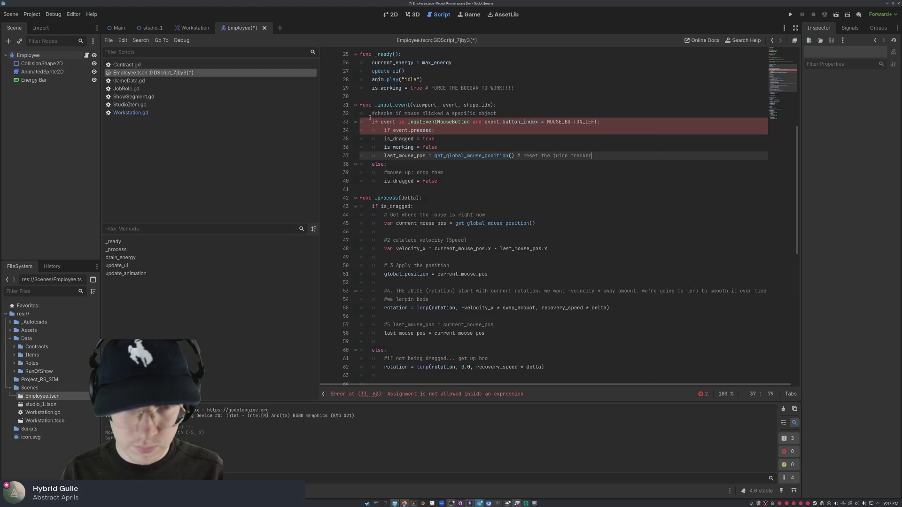
mouse_move(497, 159)
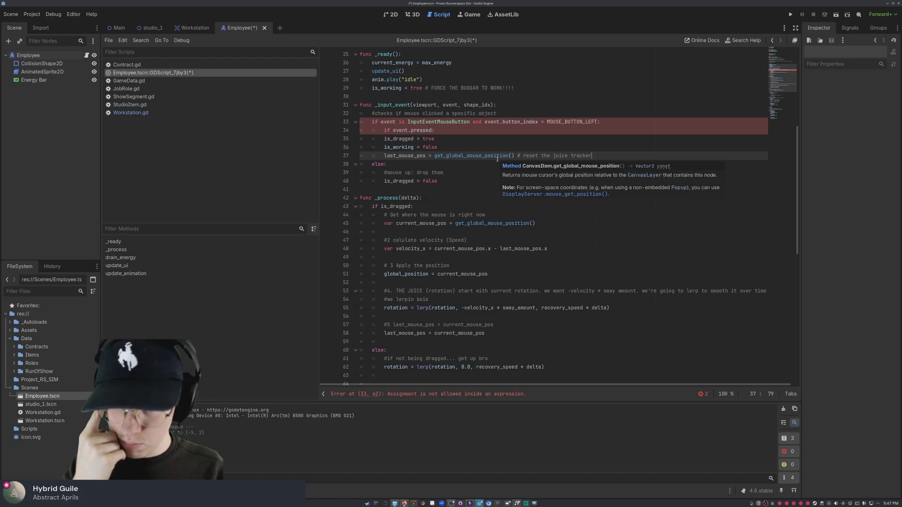
click(606, 122)
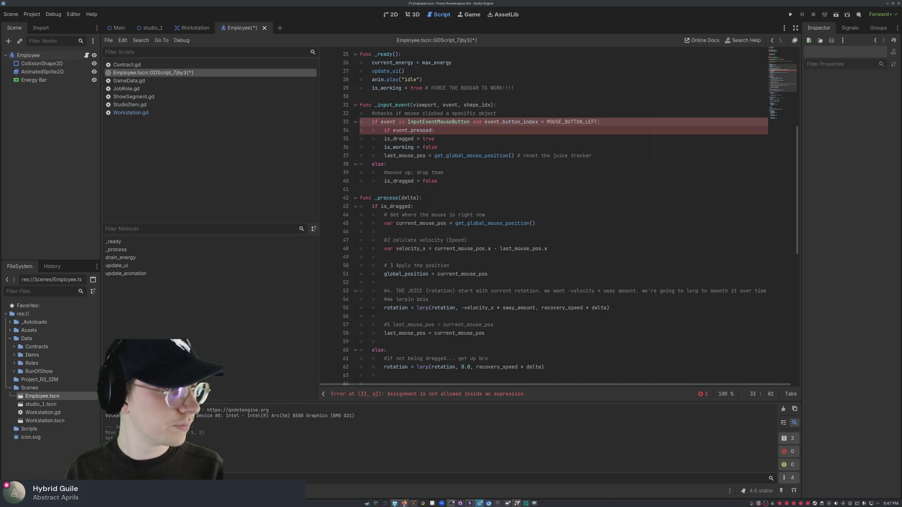
click(542, 121)
text(=)
Step: Indent lines 35–37 one level under 'if event.pressed'
click(448, 161)
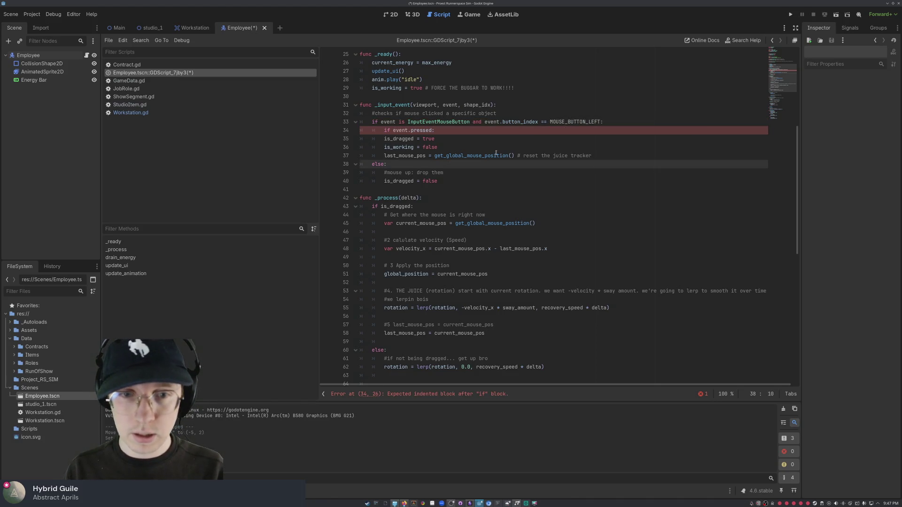
click(436, 130)
click(383, 139)
key(Tab)
key(Down)
key(Tab)
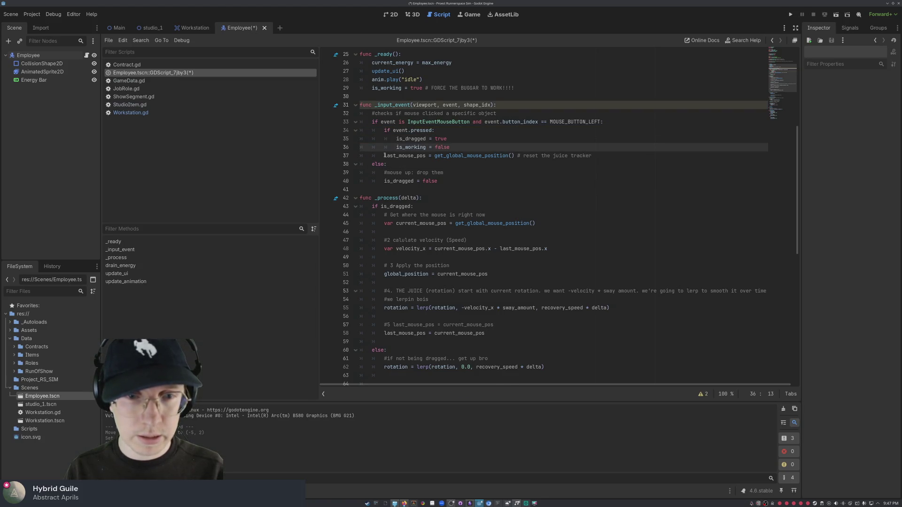
key(Down)
key(Tab)
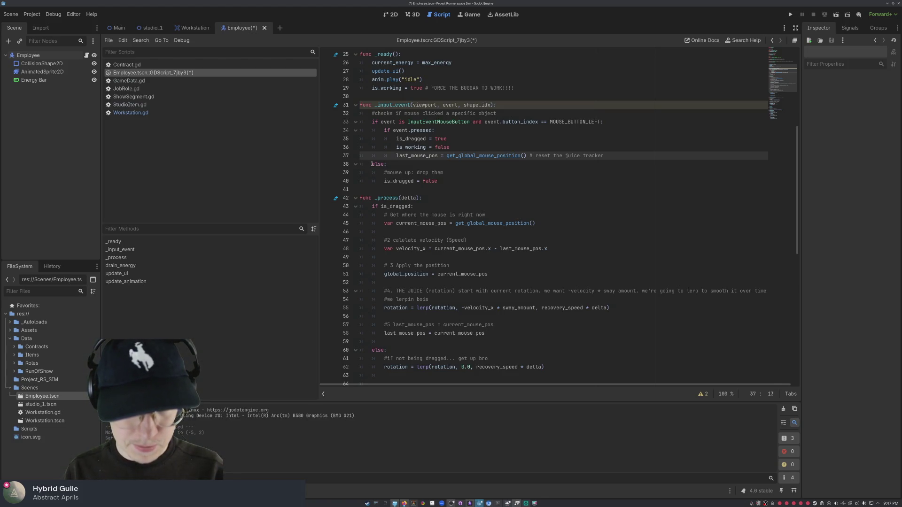
Step: Expand the script warnings list to see the unused viewport and shape_idx parameters
scroll(490, 186, down, 5)
scroll(397, 188, up, 8)
click(397, 183)
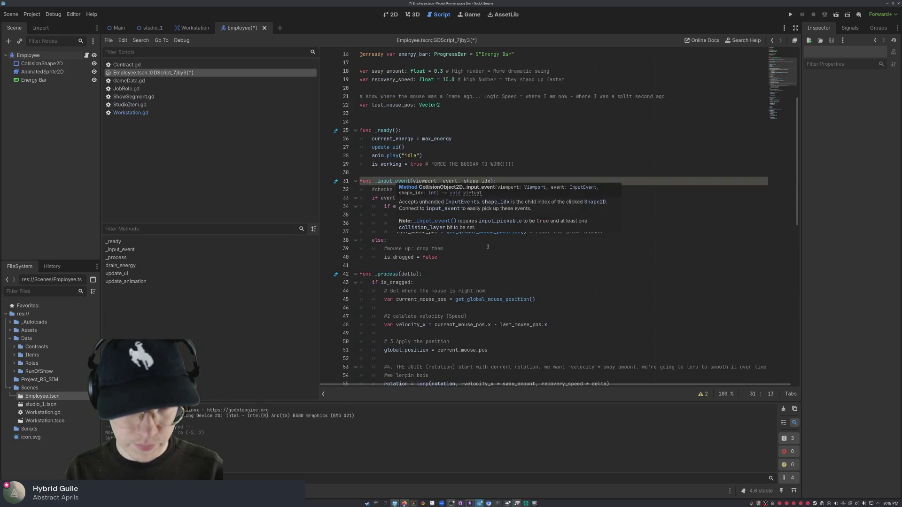
click(398, 240)
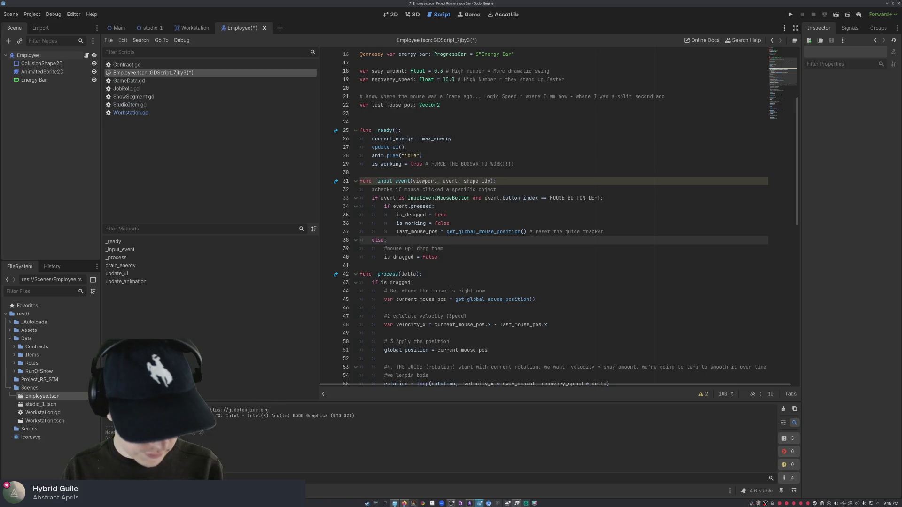
click(702, 395)
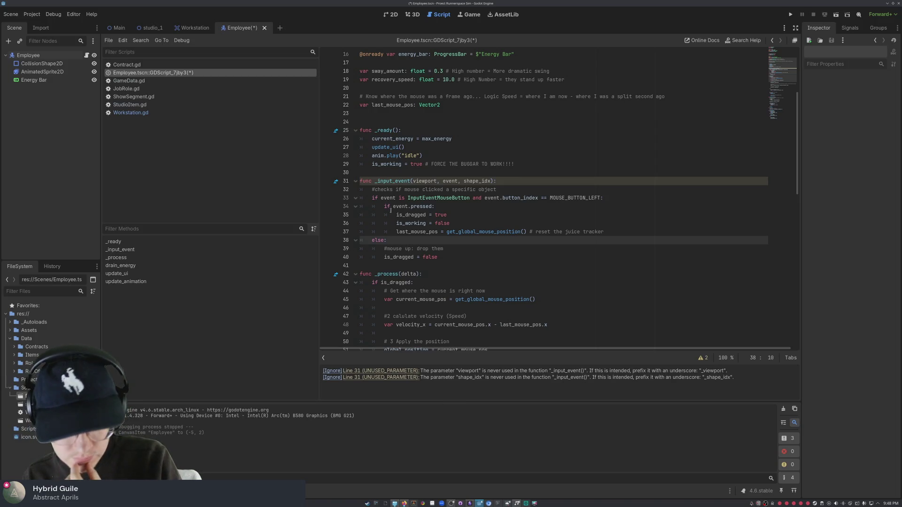
Step: Try an underscore prefix on viewport, remove it, then save and run the scene with F6
click(413, 181)
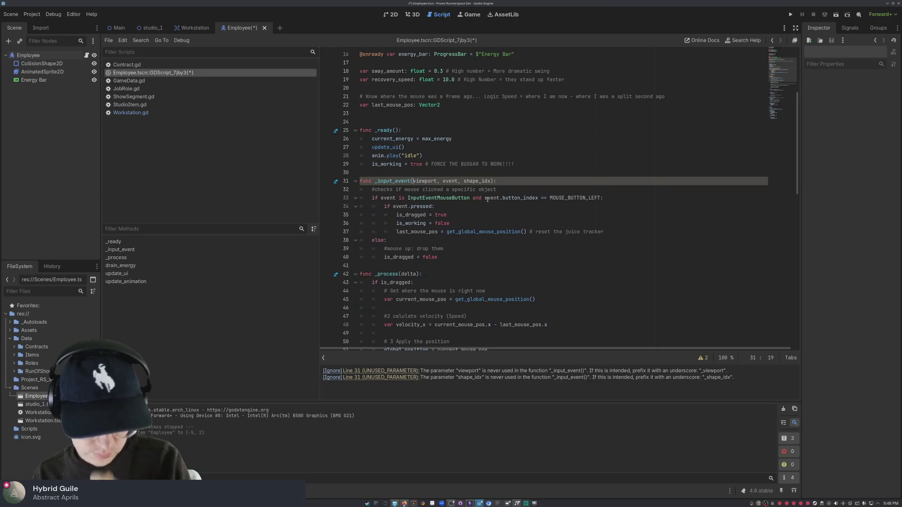
text(_)
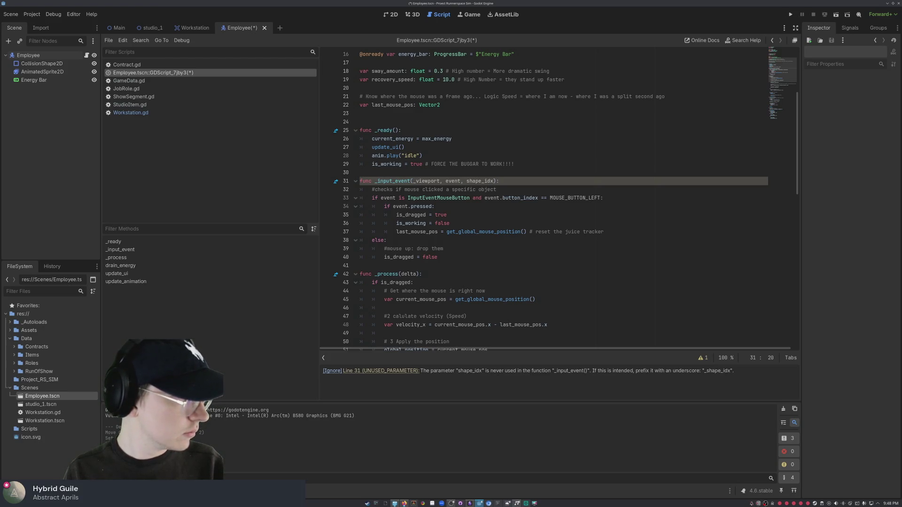
key(BackSpace)
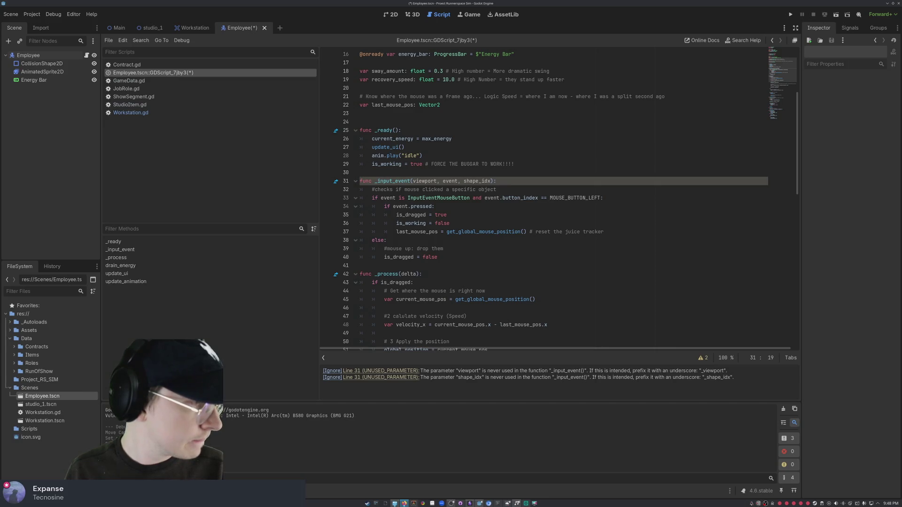
click(560, 273)
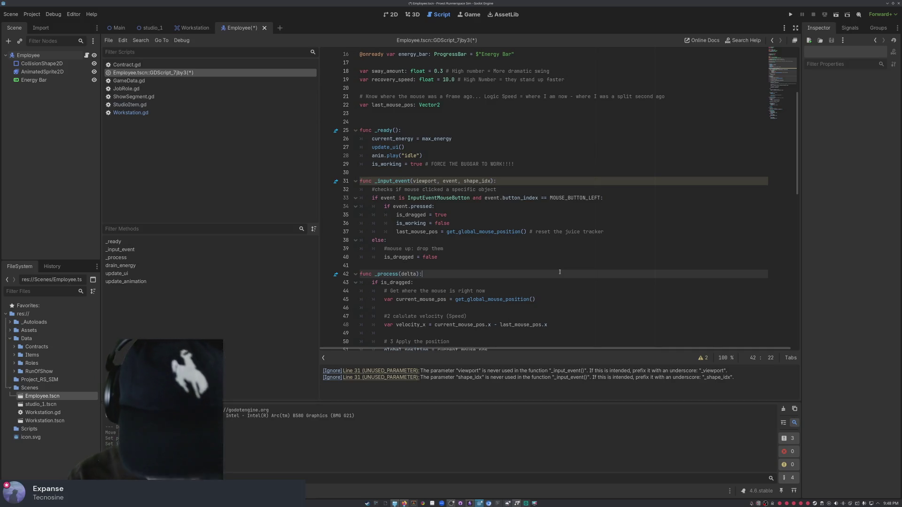
key(F6)
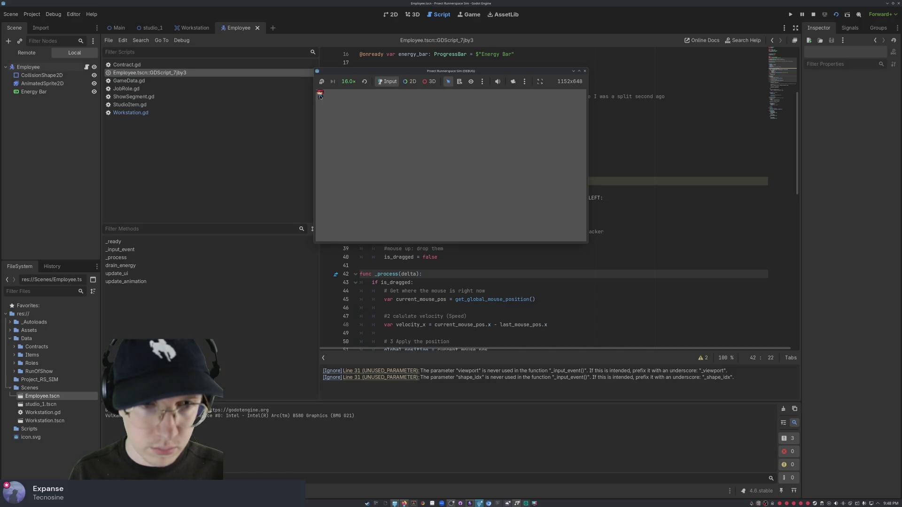
Step: Drag the employee sprite around the running game at 1.0× speed, then close the game window
drag(320, 96, 323, 114)
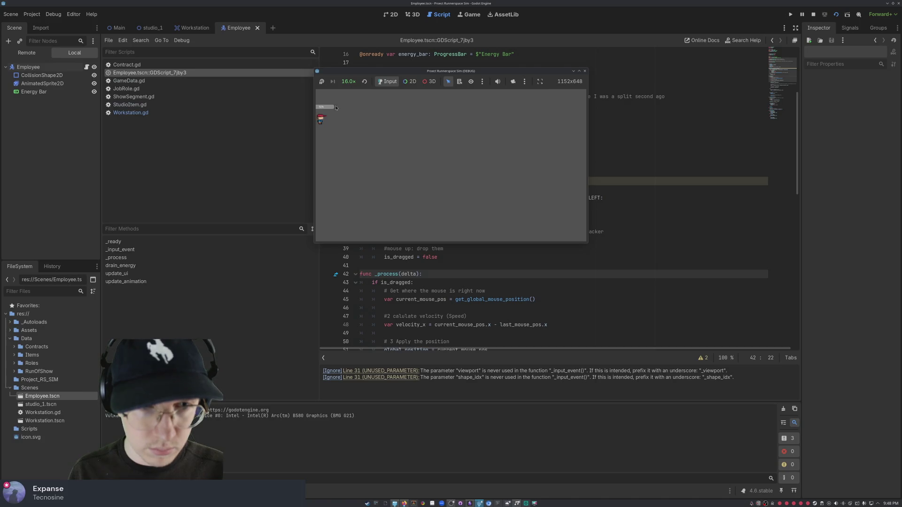
drag(323, 118, 323, 122)
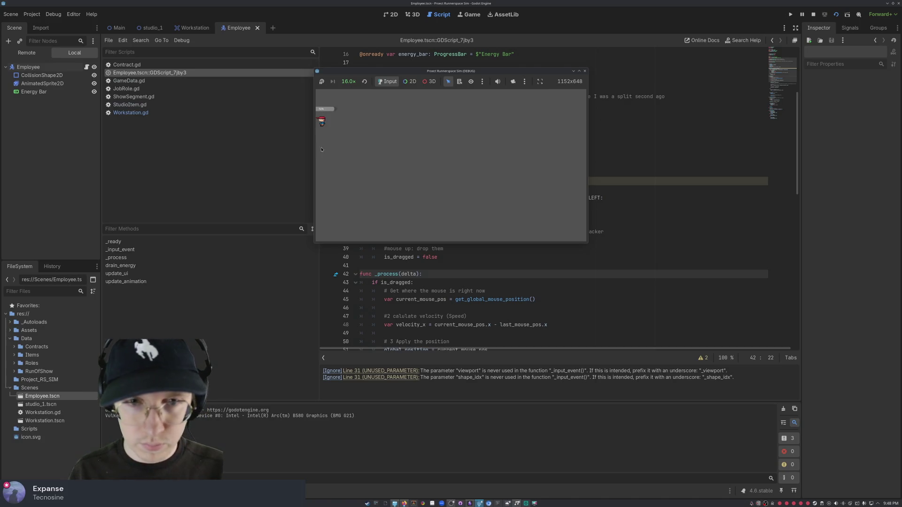
click(348, 81)
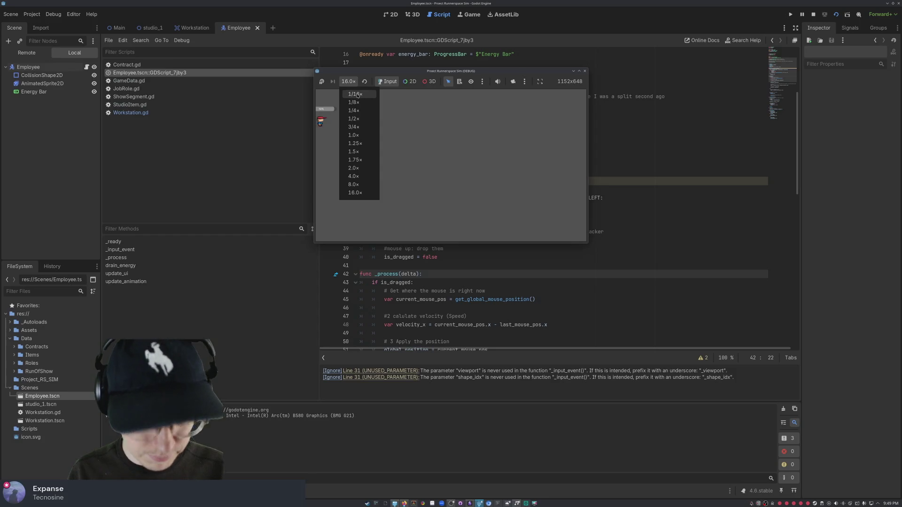
click(366, 136)
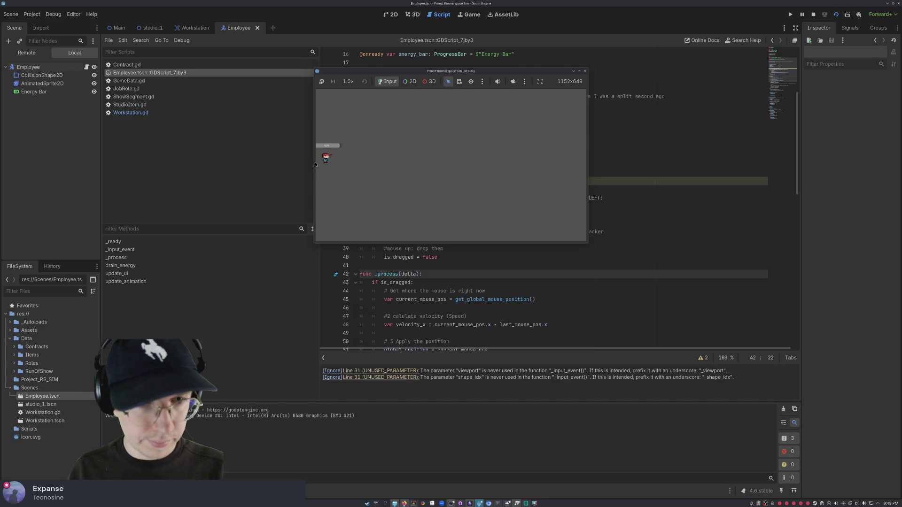
mouse_move(316, 164)
mouse_down()
mouse_move(291, 162)
mouse_move(316, 161)
mouse_up()
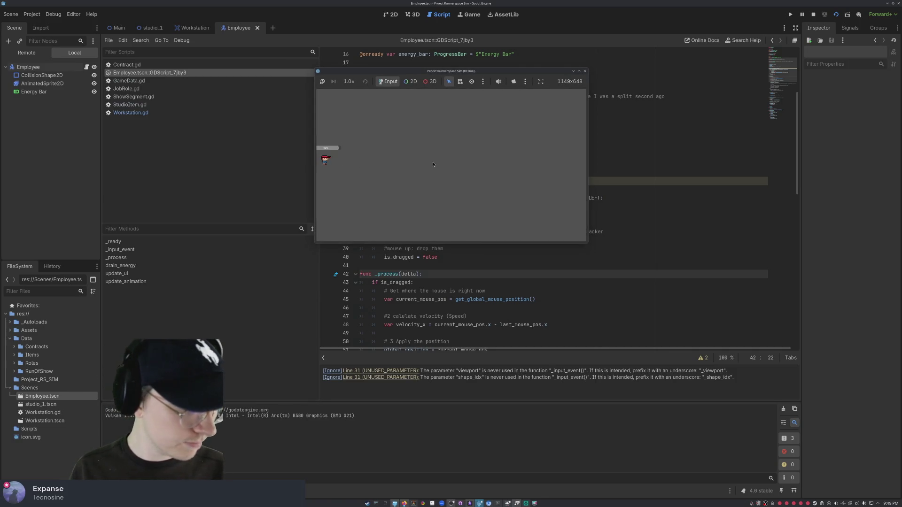
click(584, 71)
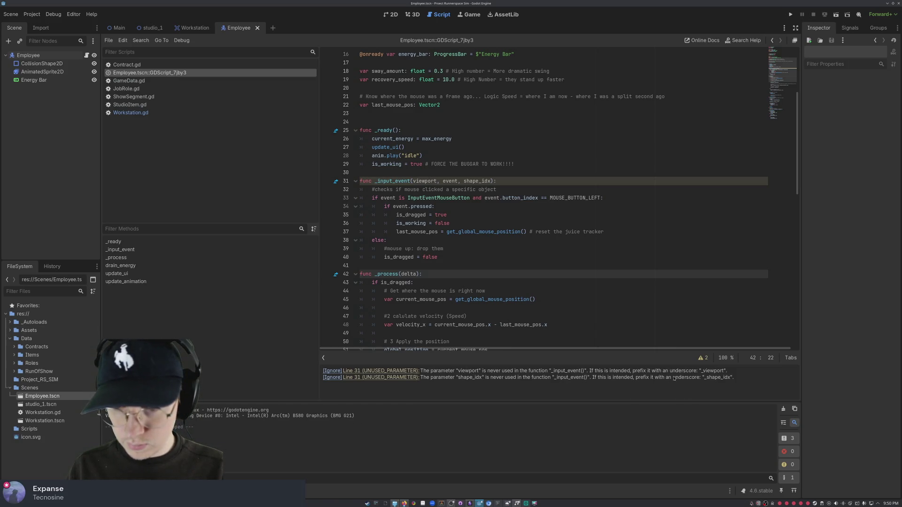
Step: Highlight both unused viewport/shape_idx warning messages, then select and deselect the whole Employee script
double_click(538, 370)
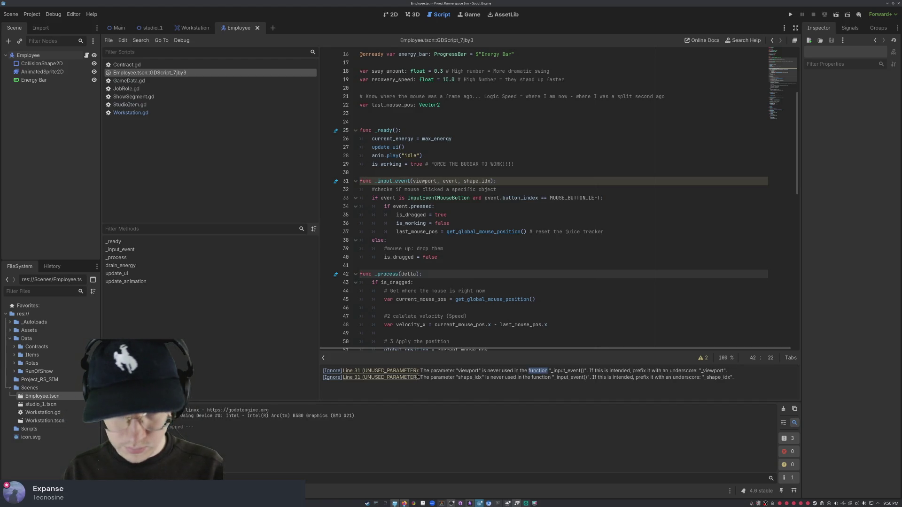
mouse_move(733, 379)
mouse_down()
mouse_move(323, 358)
mouse_move(323, 374)
mouse_up()
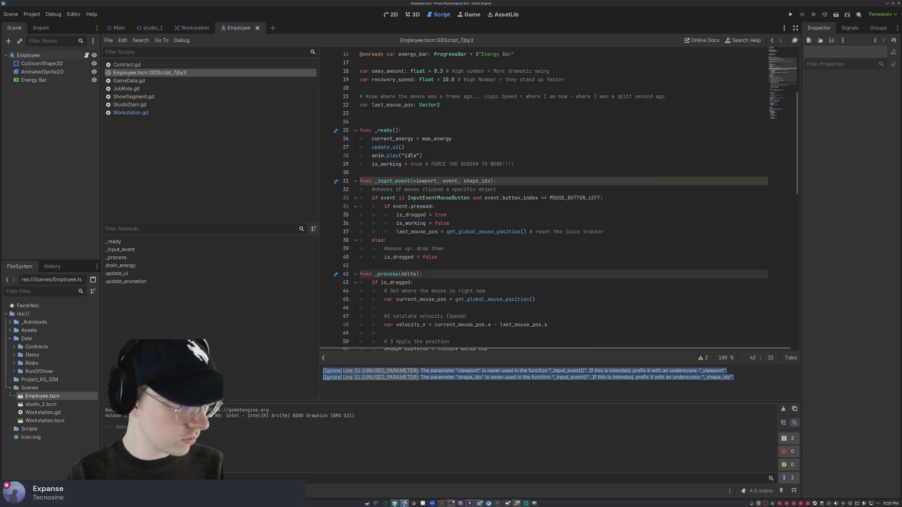
click(474, 242)
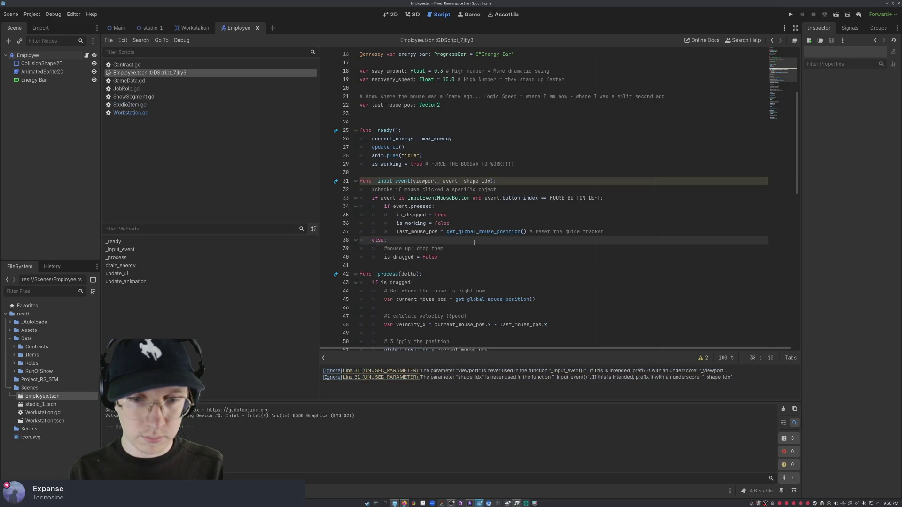
key(ctrl+a)
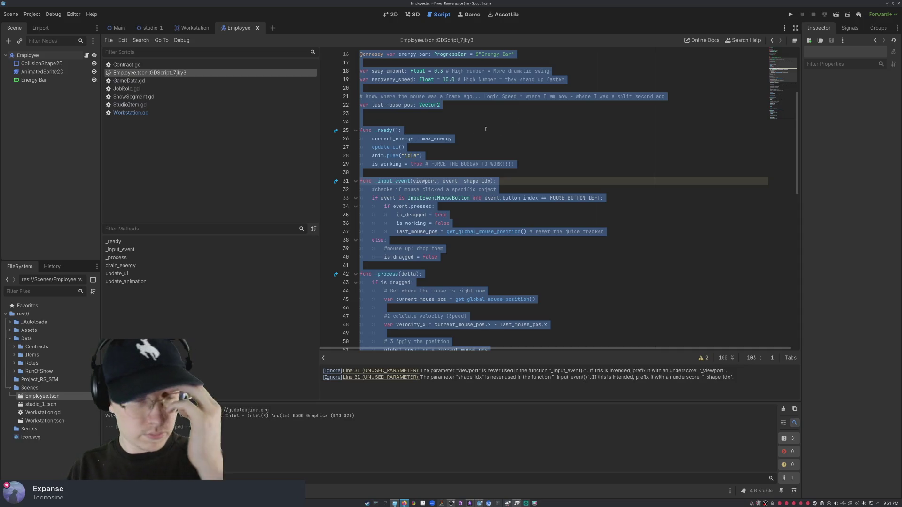
click(479, 80)
scroll(553, 179, down, 1)
scroll(552, 179, down, 3)
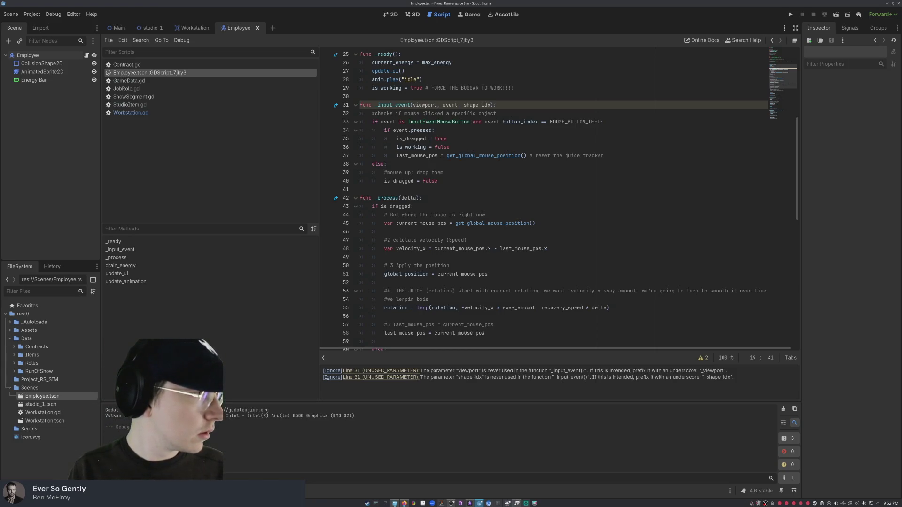
scroll(418, 198, up, 2)
Step: Delete the body of _input_event, lines 32–40
click(417, 198)
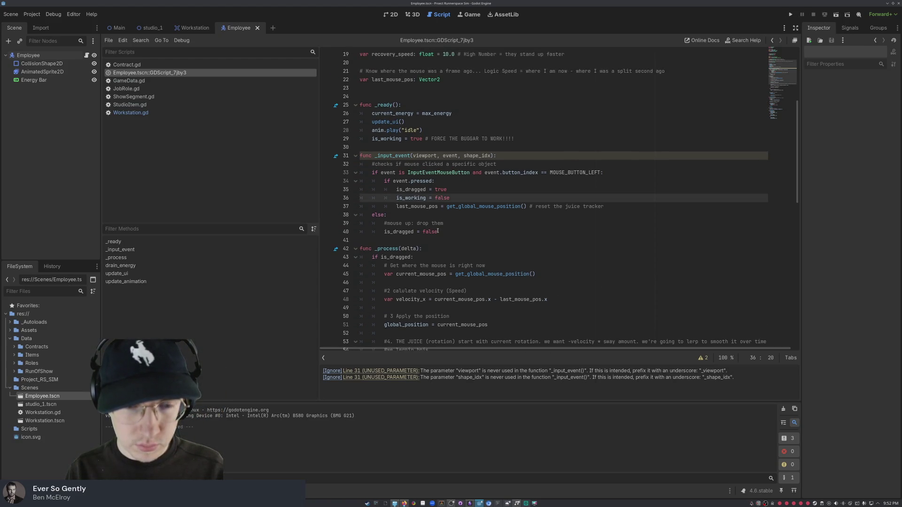
mouse_move(443, 232)
mouse_down()
mouse_move(371, 182)
mouse_move(363, 164)
mouse_up()
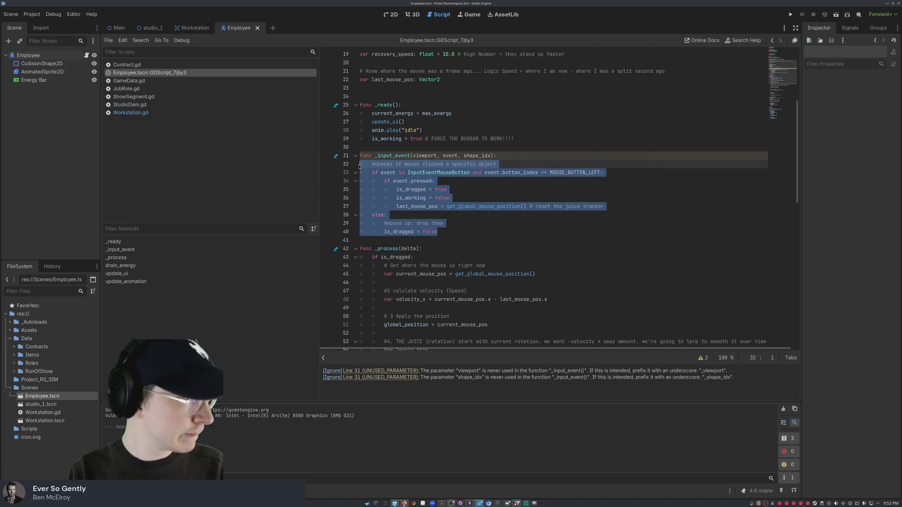
key(BackSpace)
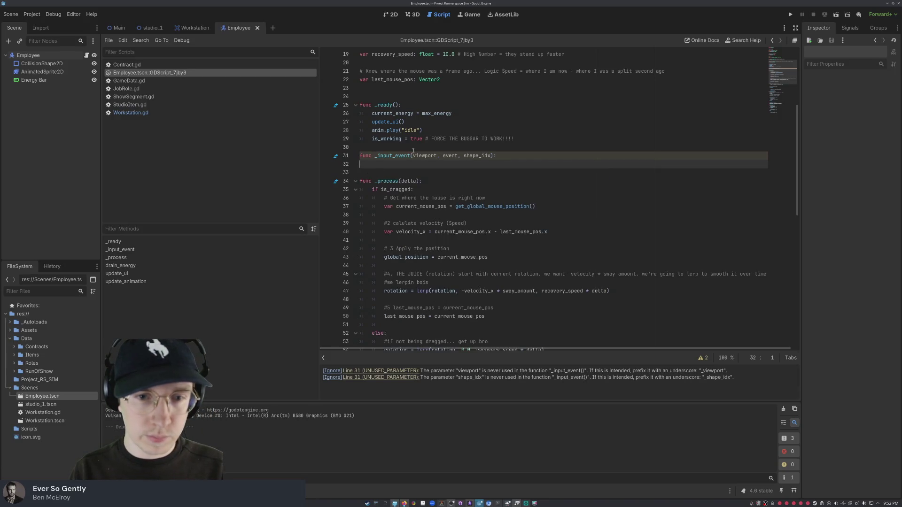
Step: Rename the _input_event parameters to _viewport and _shape_idx, then start a new body line
click(415, 156)
text(_)
key(Right)
key(Right)
key(Right)
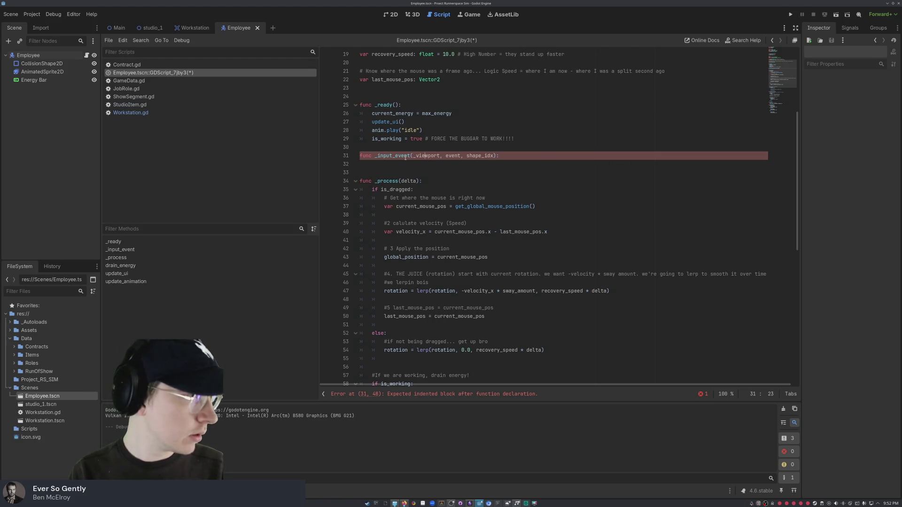
key(Right)
key(Right)
key(Right)
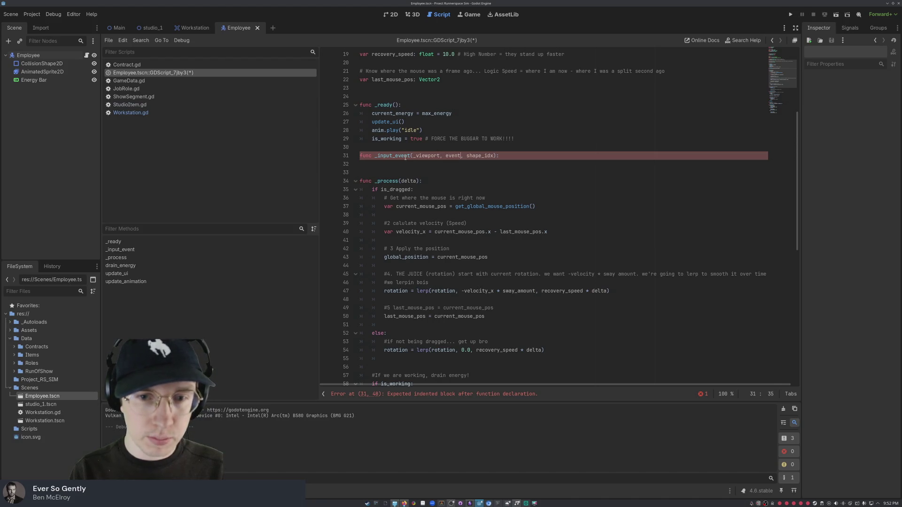
text(_)
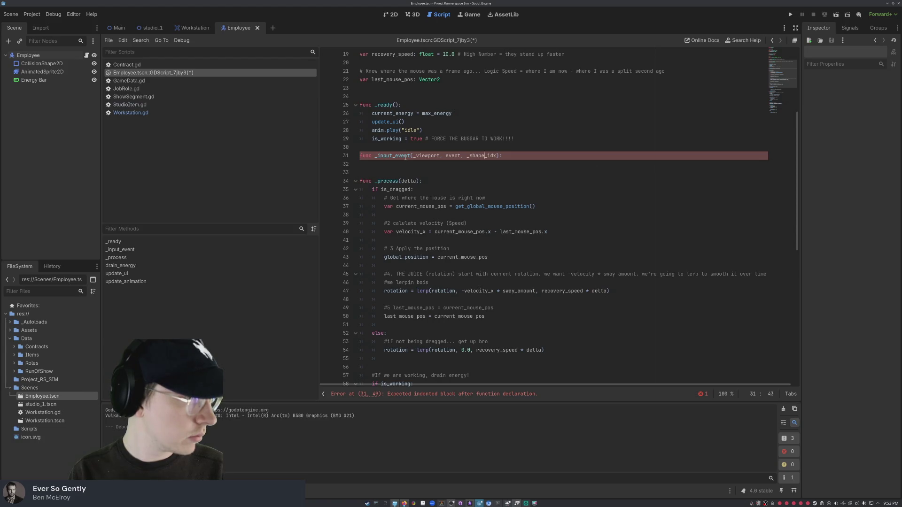
key(End)
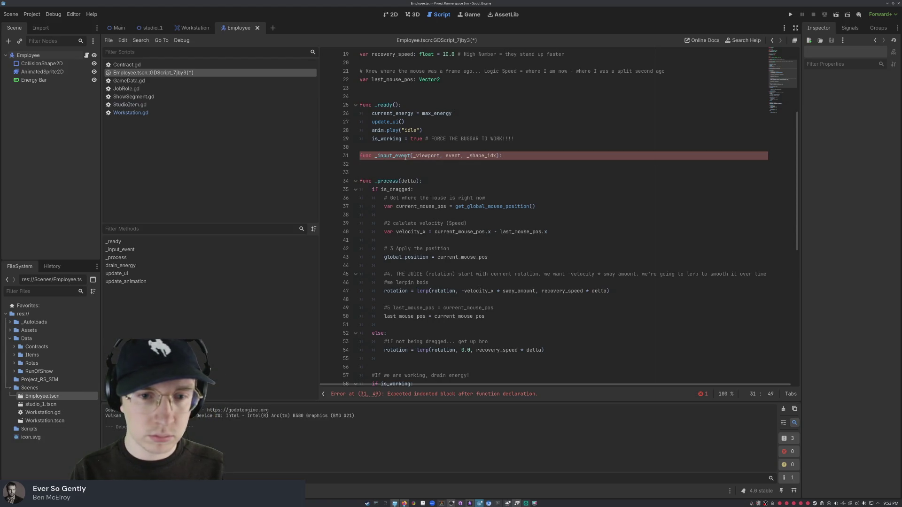
key(Return)
text(if)
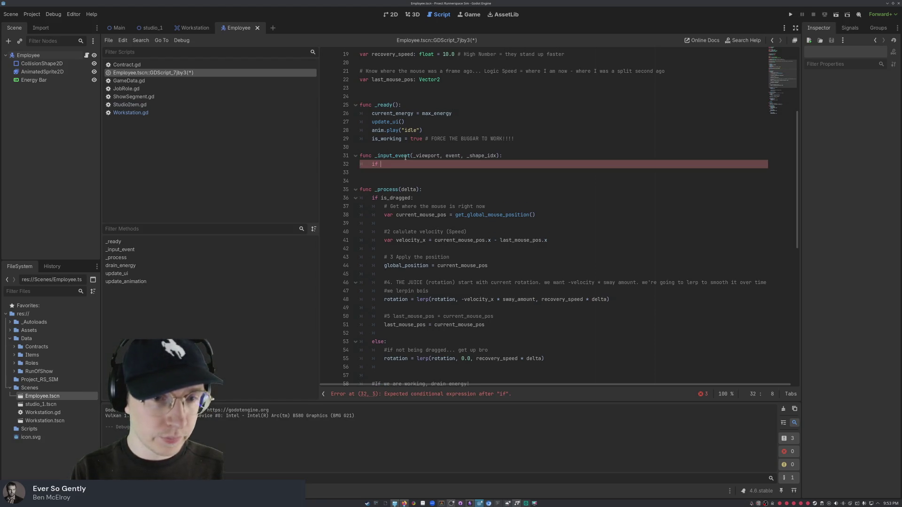
Step: Write the InputEventMouseButton / MOUSE_BUTTON_LEFT condition with a nested 'if event.pressed:' check
text(event )
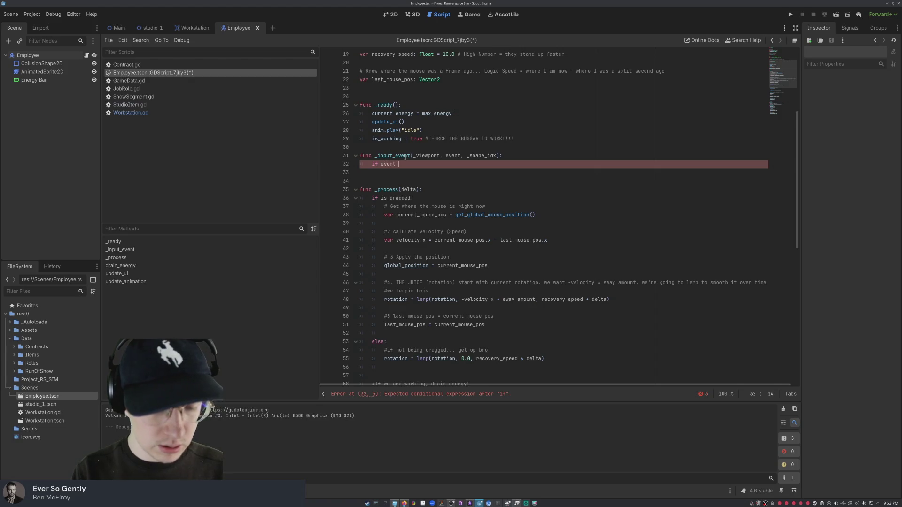
text(is In)
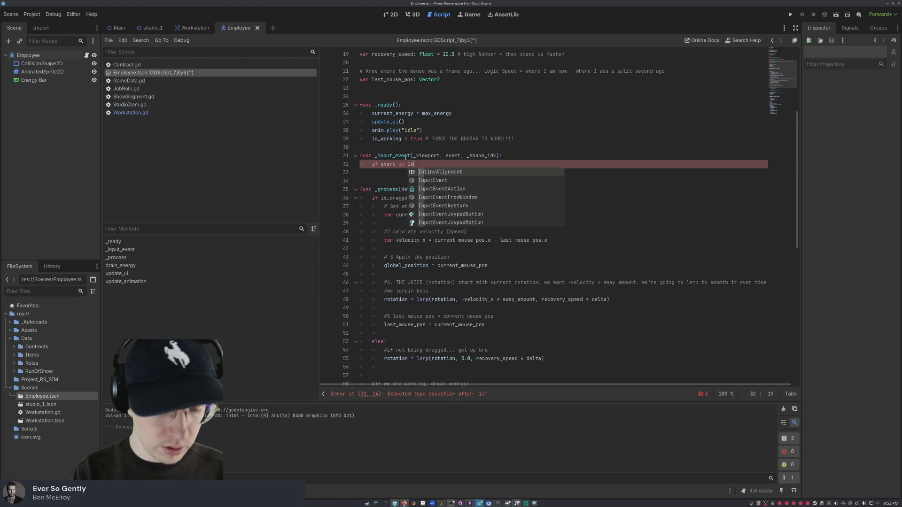
text(putEvent)
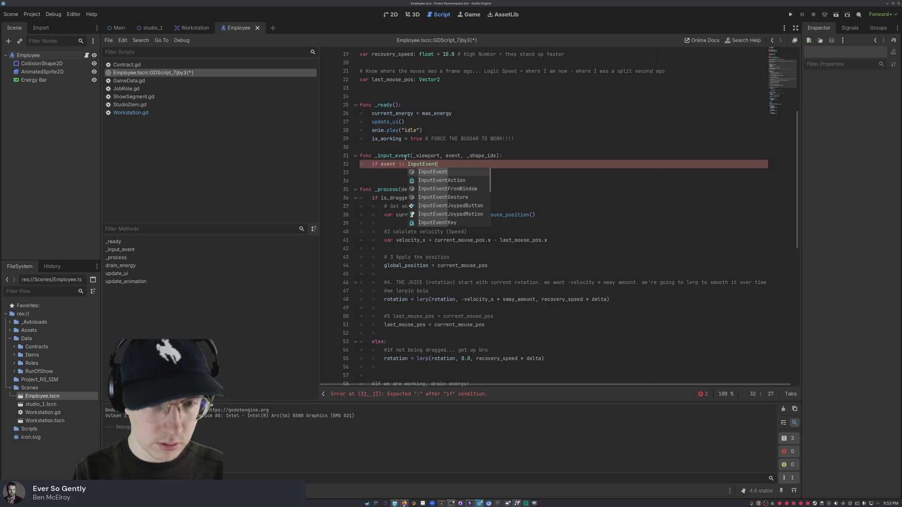
text(MouseButton)
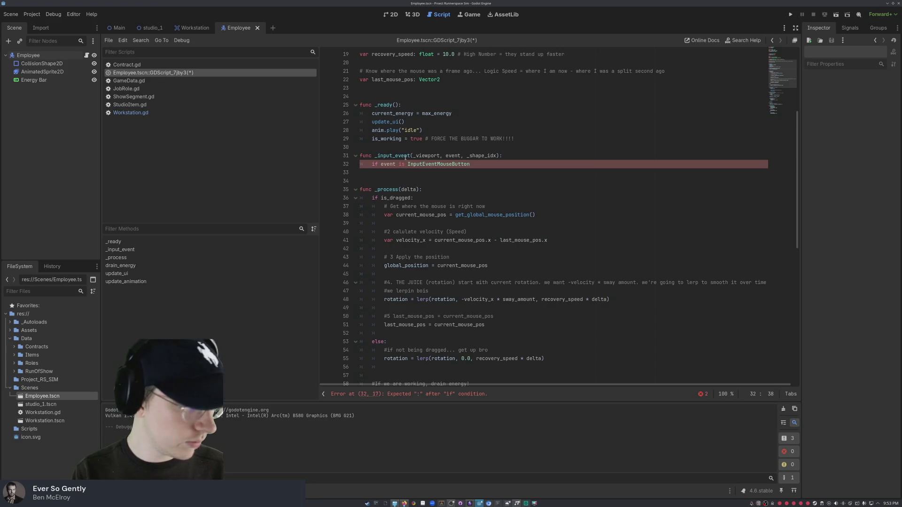
text( and )
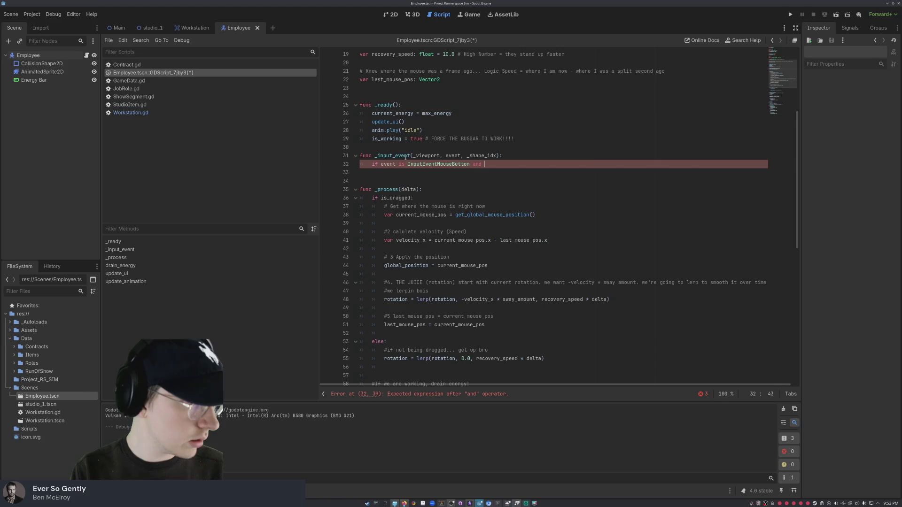
text(event)
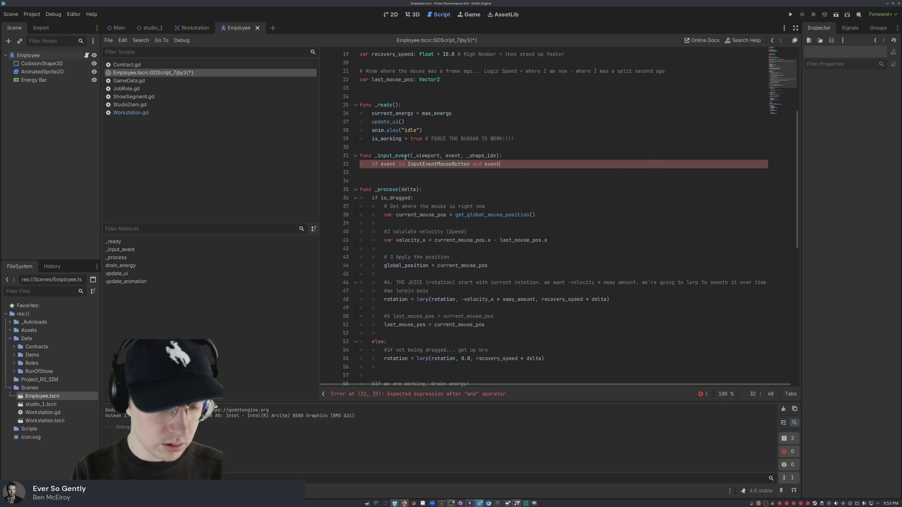
text(.button)
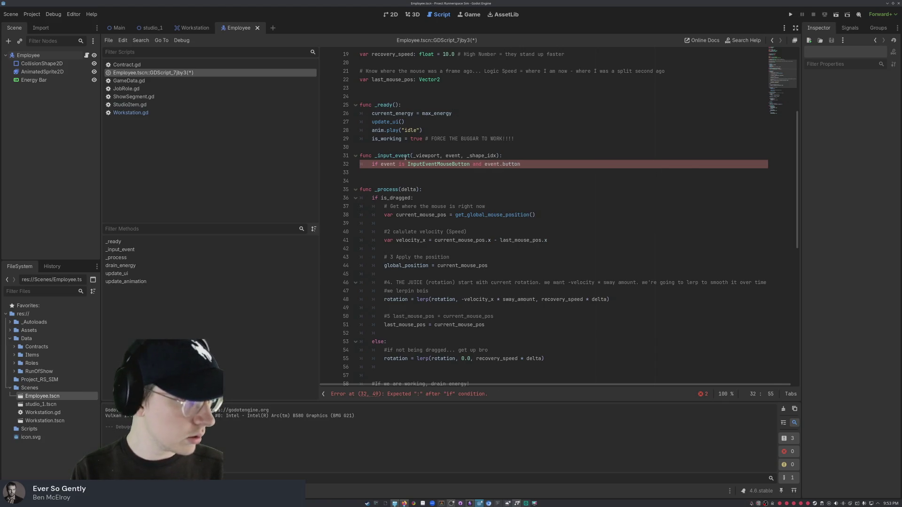
text(_index)
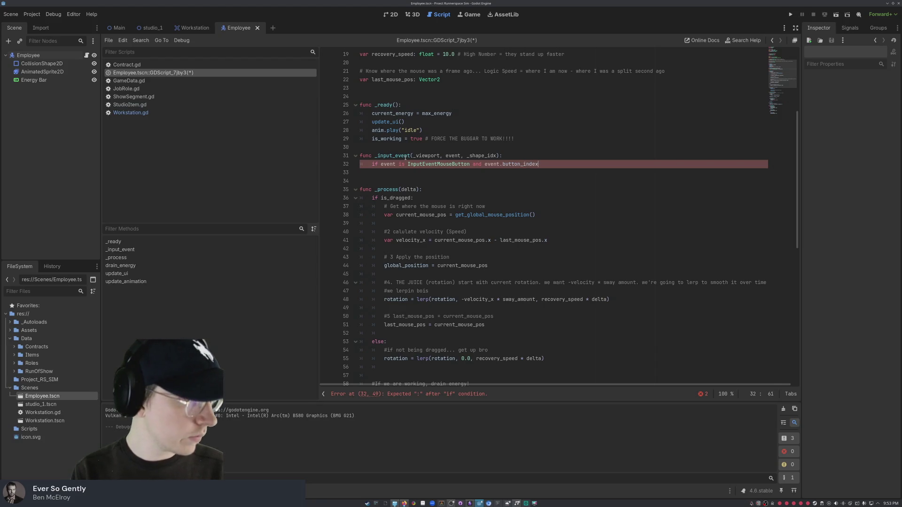
text( == )
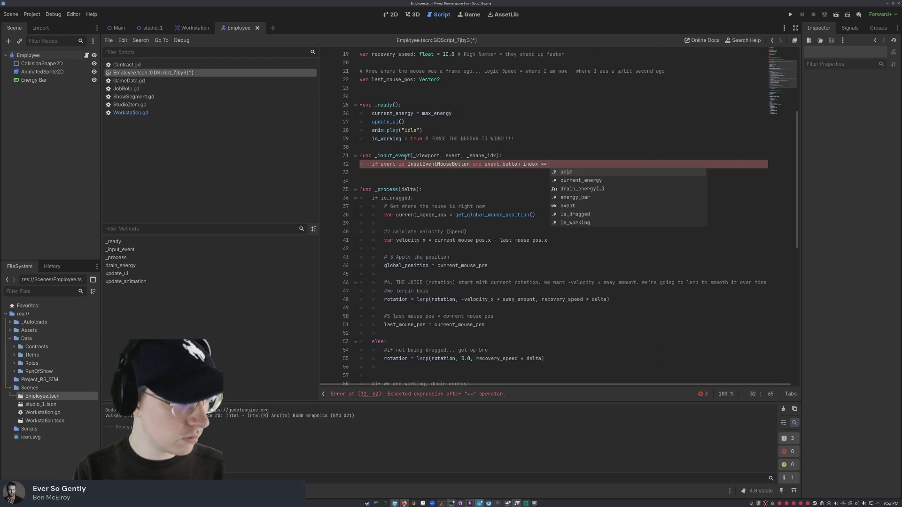
text(MOUSE_)
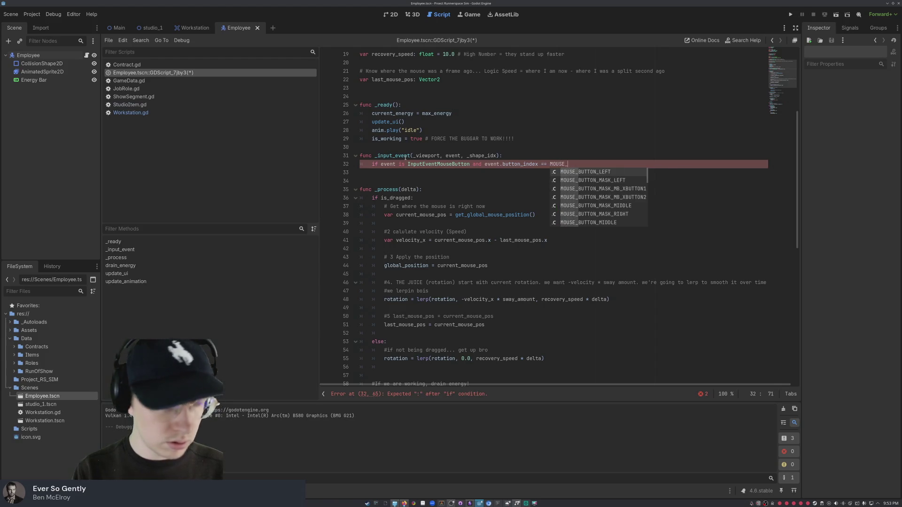
text(BUTTO)
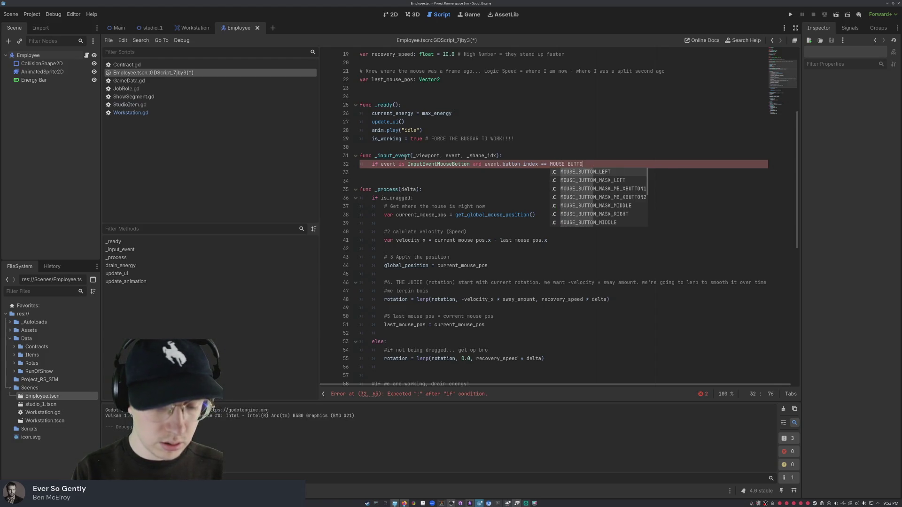
text(N_LEFT)
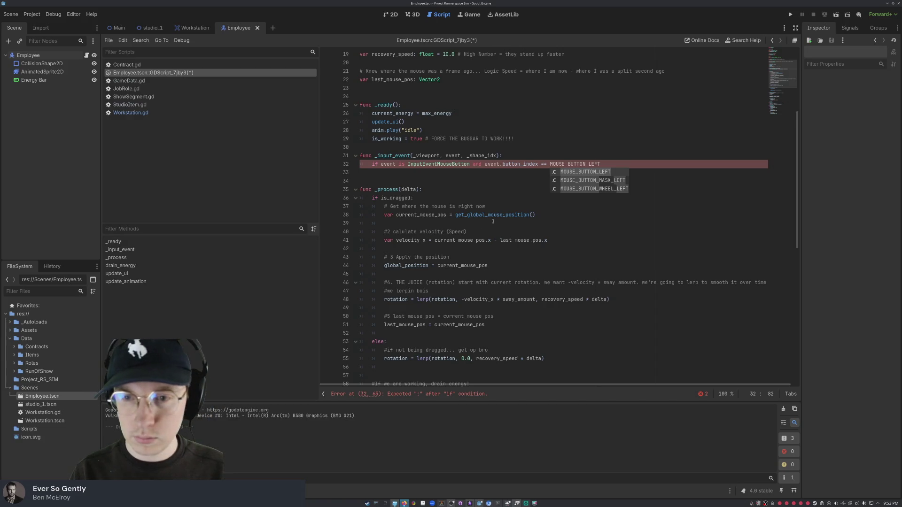
text(:)
key(Return)
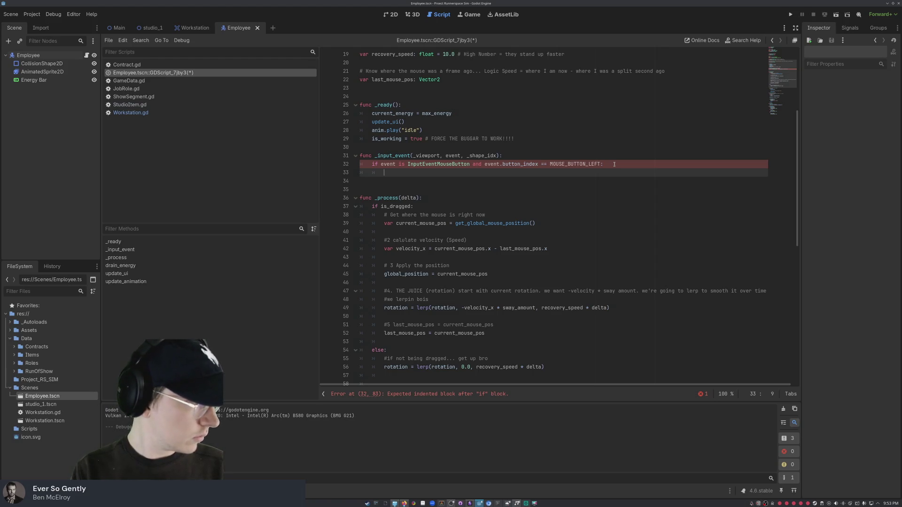
text(if event.pressed)
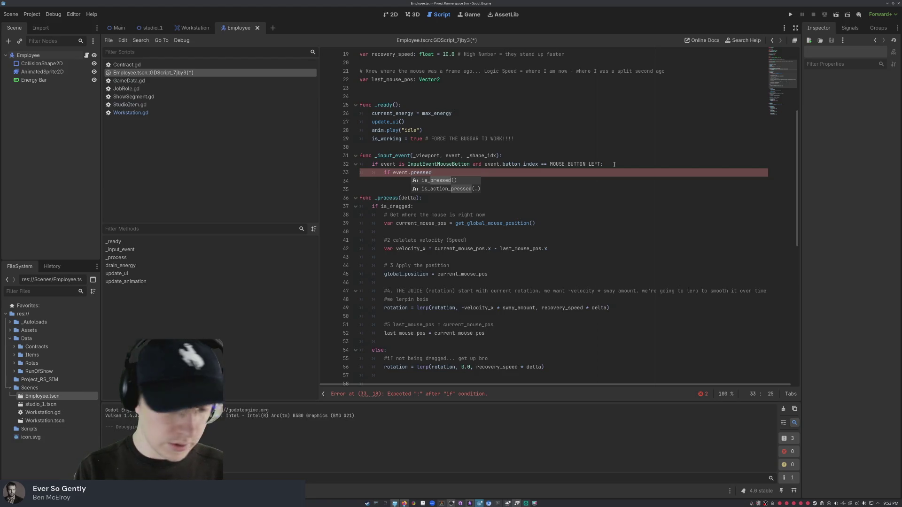
text(:)
key(Return)
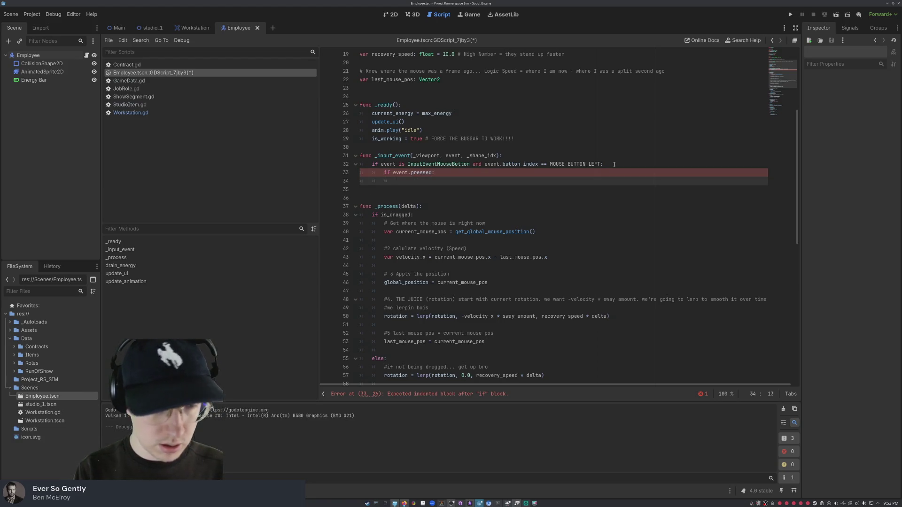
Step: Under the pressed check, set is_dragged = true and is_working = false
text(is_dr)
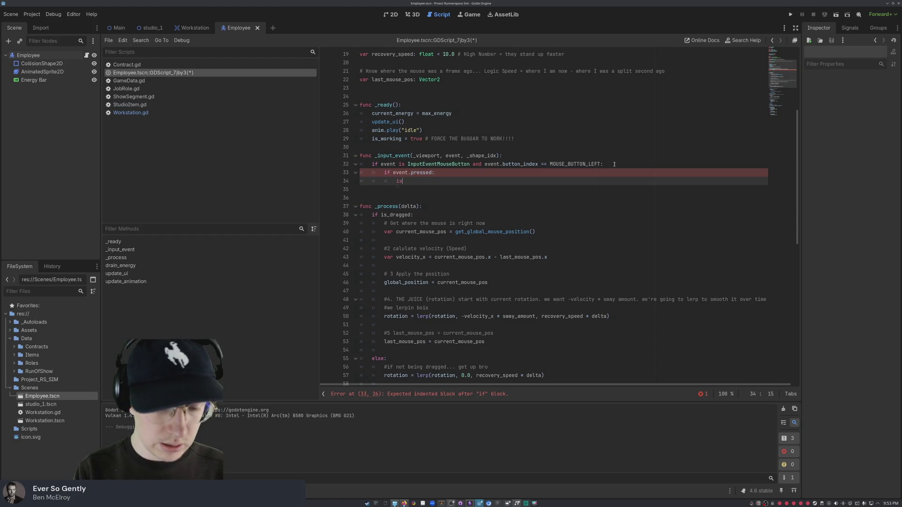
key(Return)
text(= true)
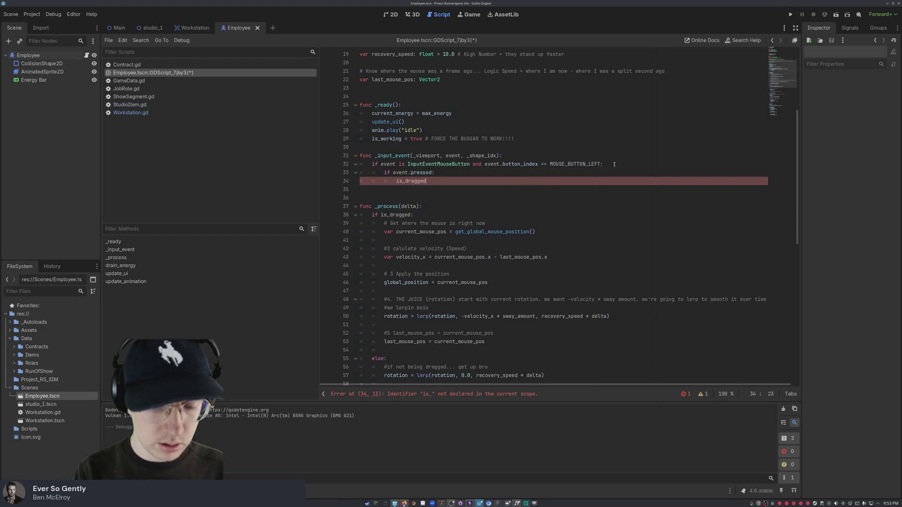
key(Escape)
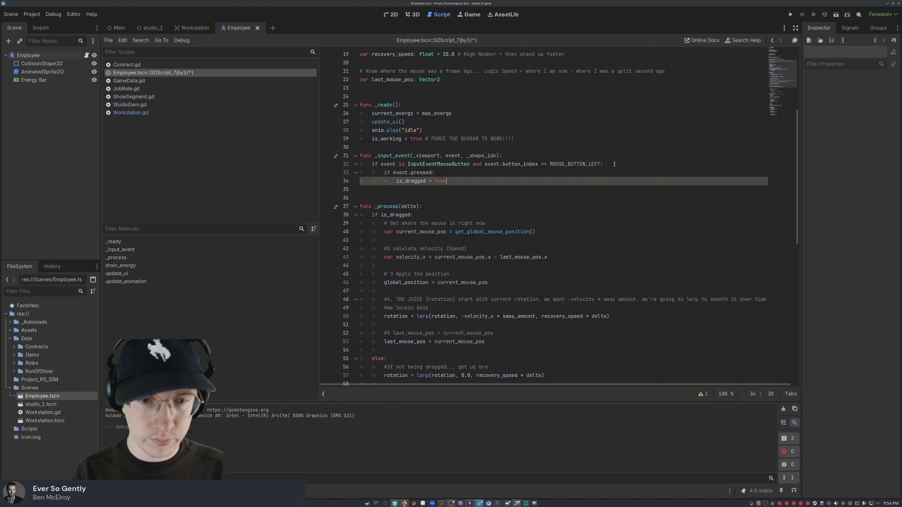
key(Return)
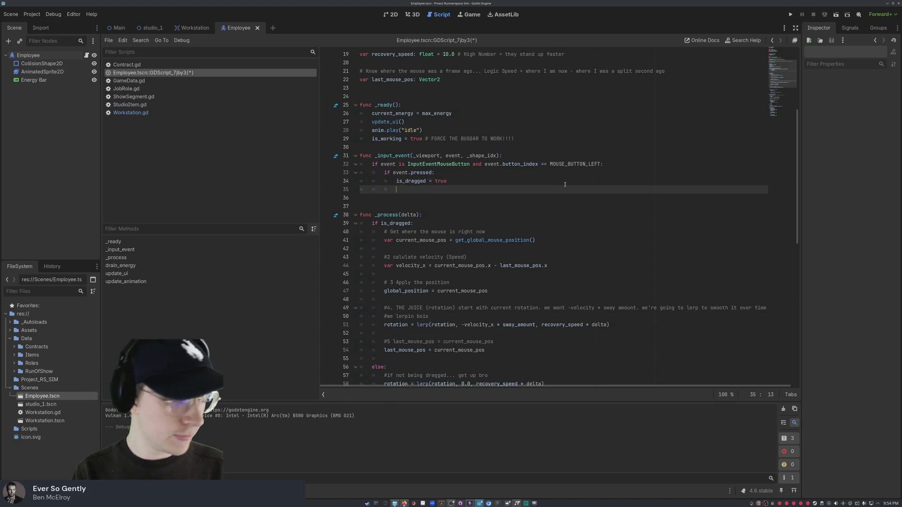
text(is_working = tr)
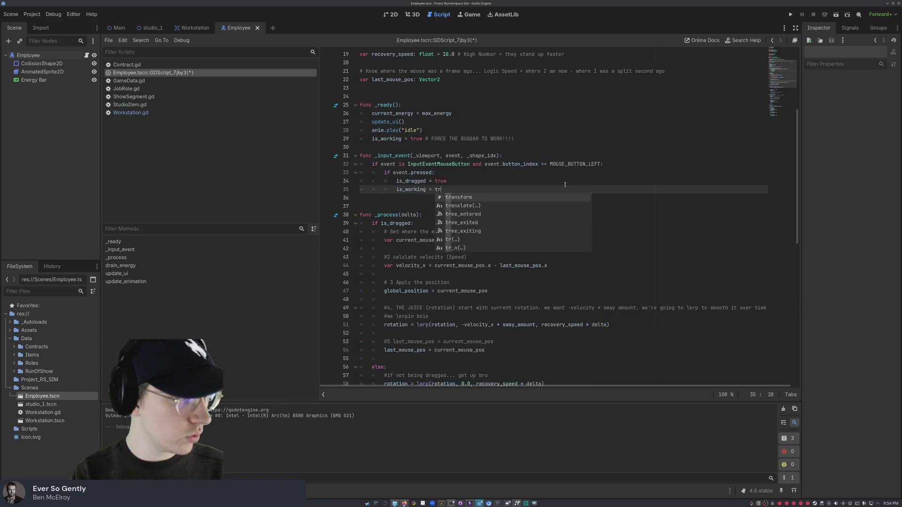
key(Escape)
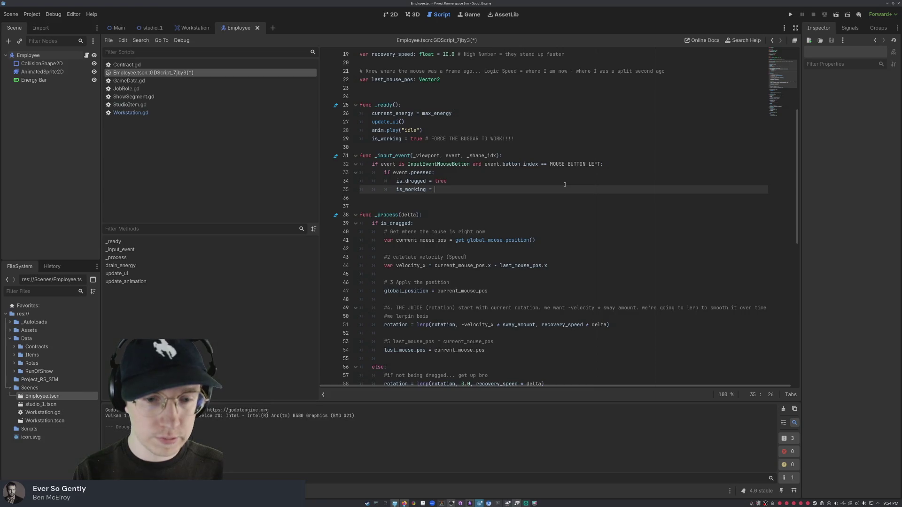
text(false)
key(Return)
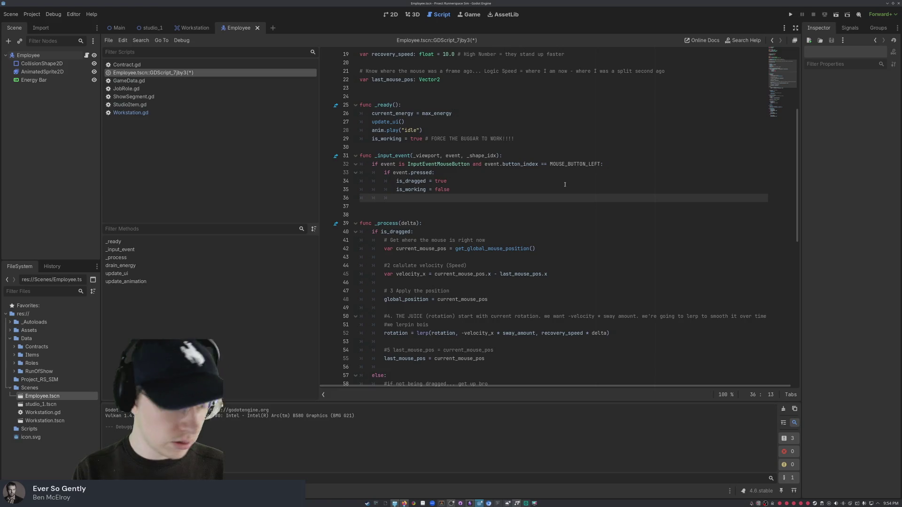
Step: Store last_mouse_pos = get_global_mouse_position(), add the CLOSED HAND MODE ACTIVATED comment, and set CURSOR_GRABBING
text(last_mouse)
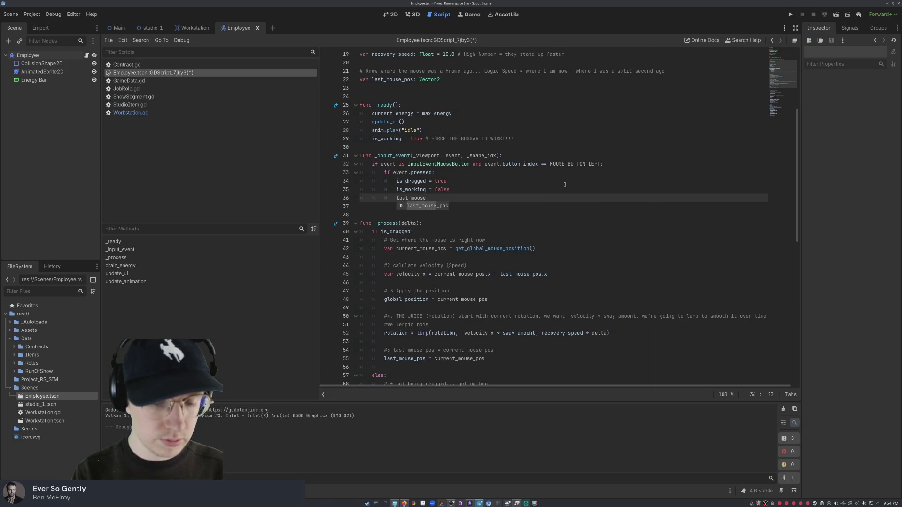
text(_pos)
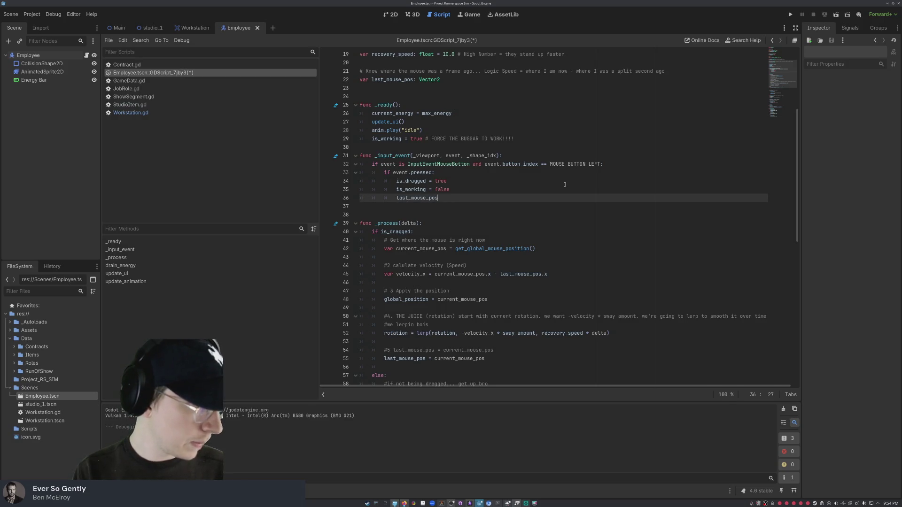
text( = )
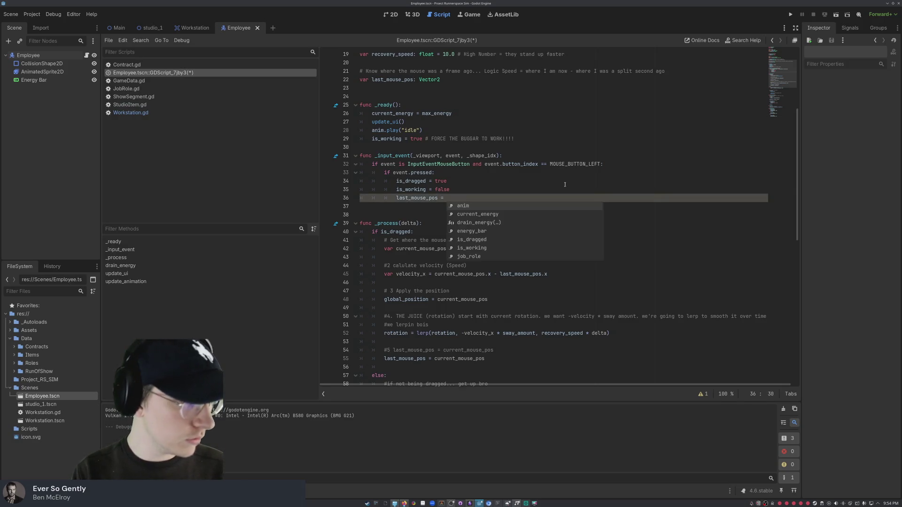
text(get_glob)
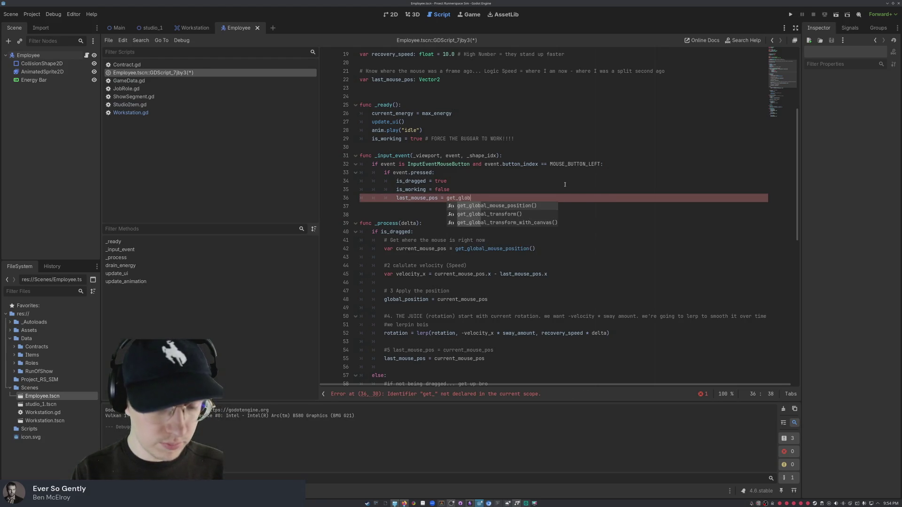
text(al_mou)
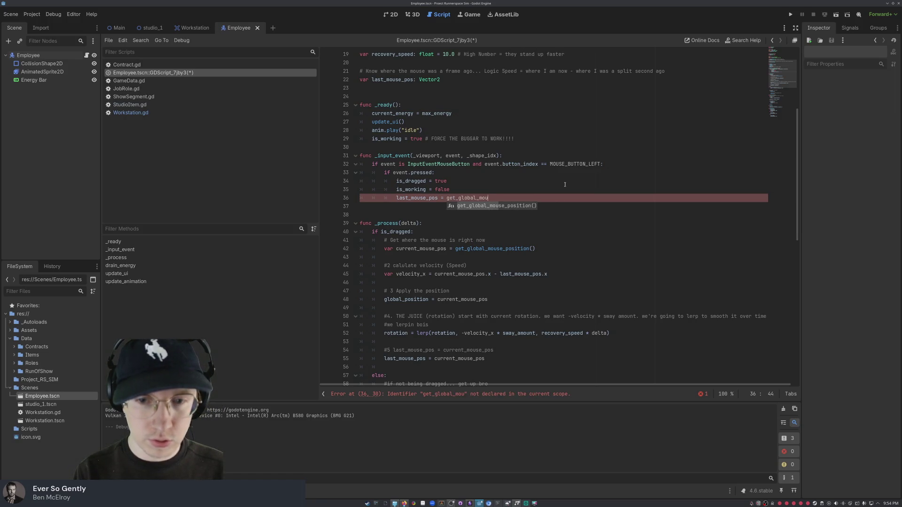
key(Return)
key(Return)
key(Return)
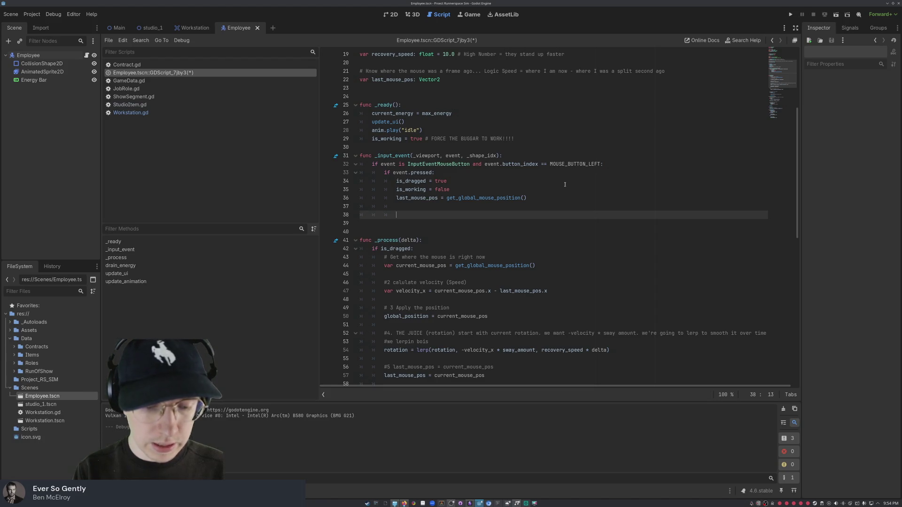
text(#CLOSED HAN)
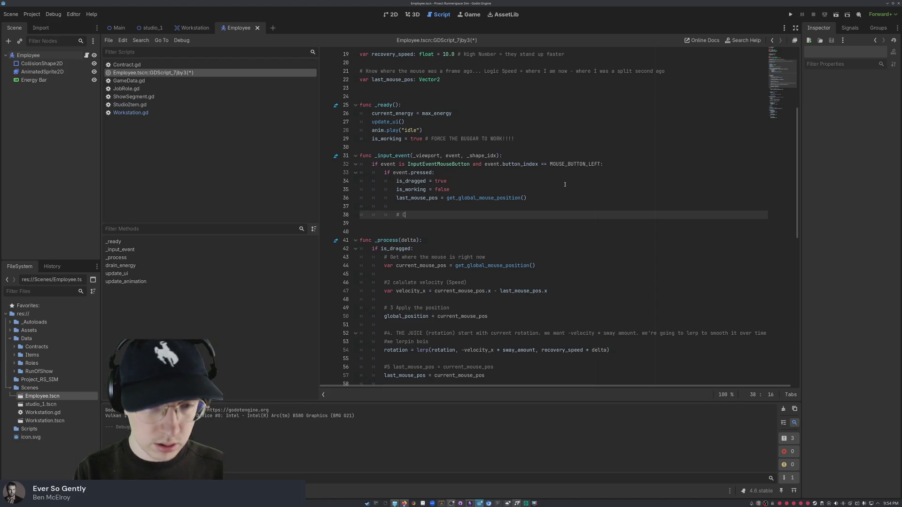
text(D MO)
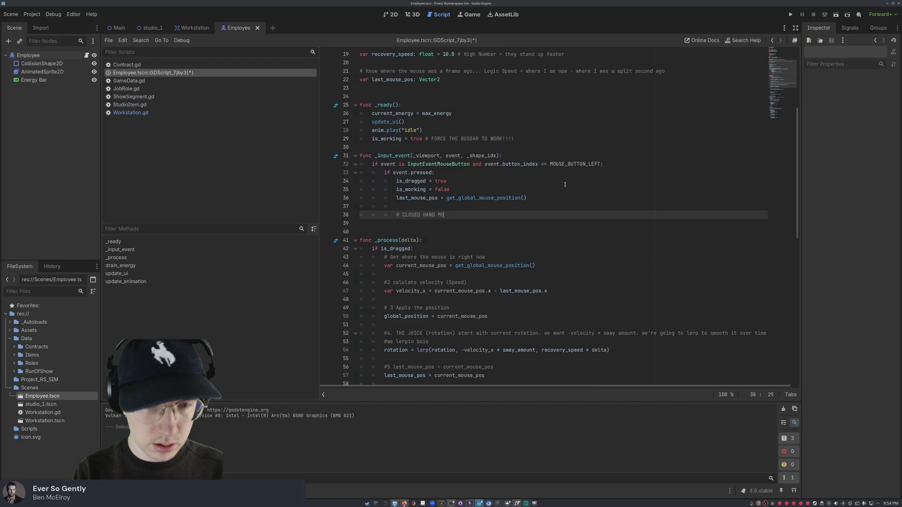
text(DE ACTIVATED)
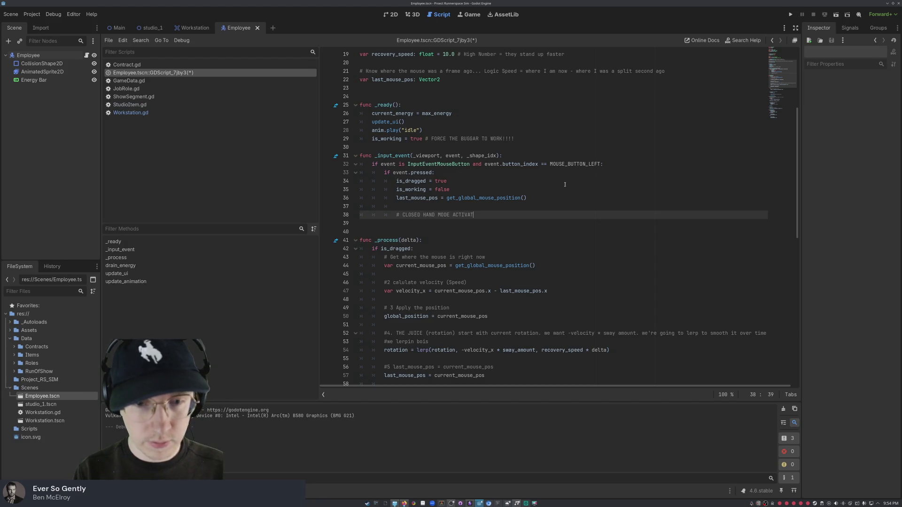
key(Return)
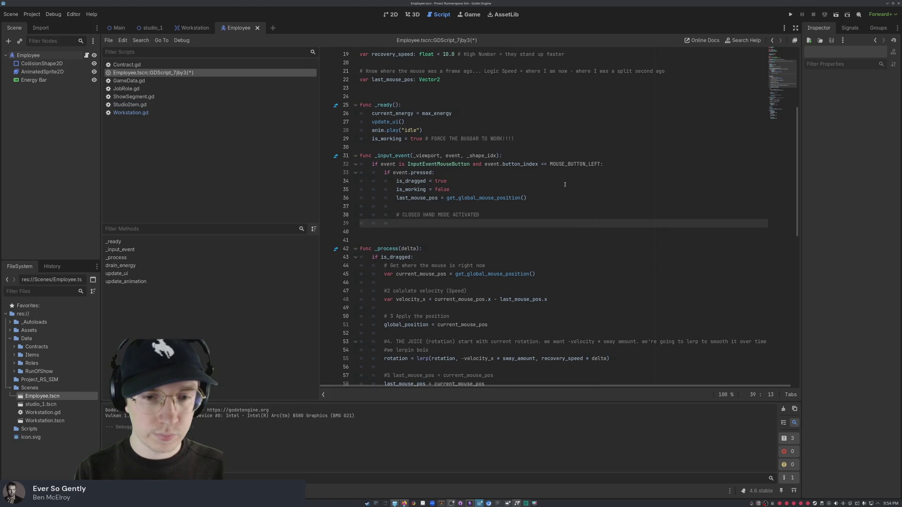
text(I)
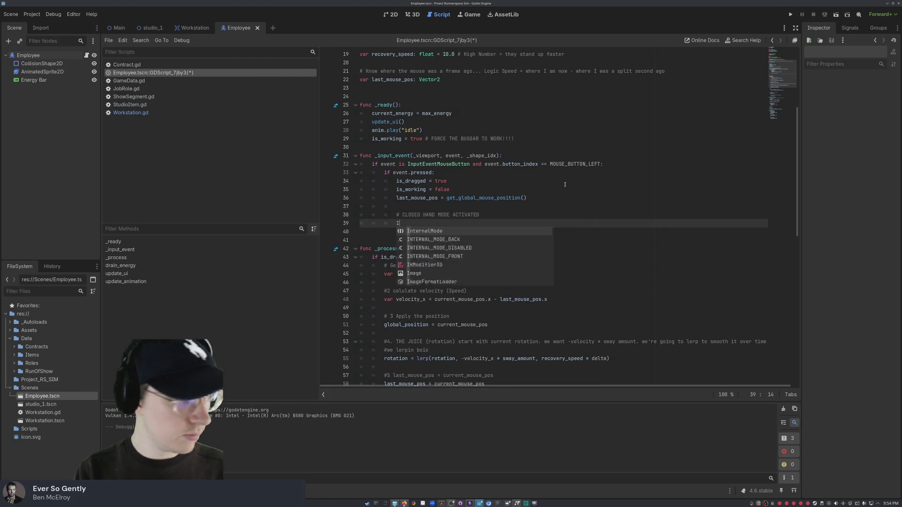
text(nput.)
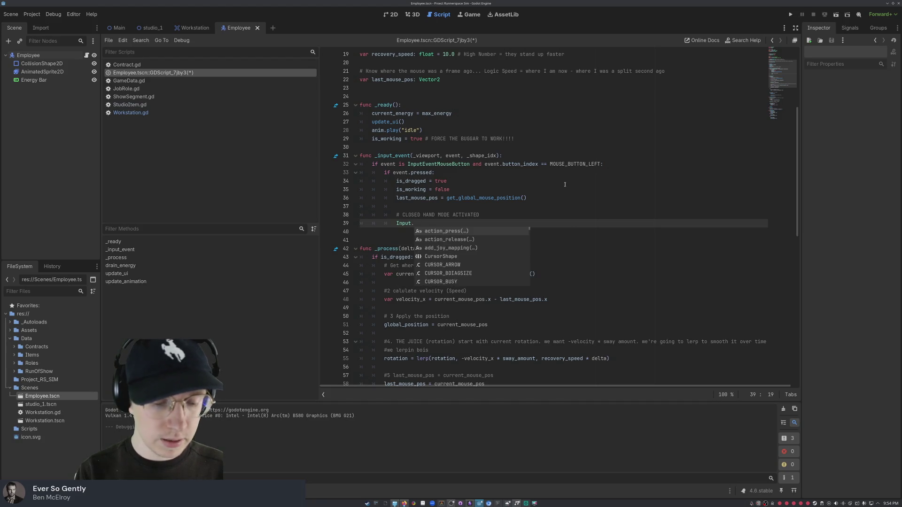
text(set_default)
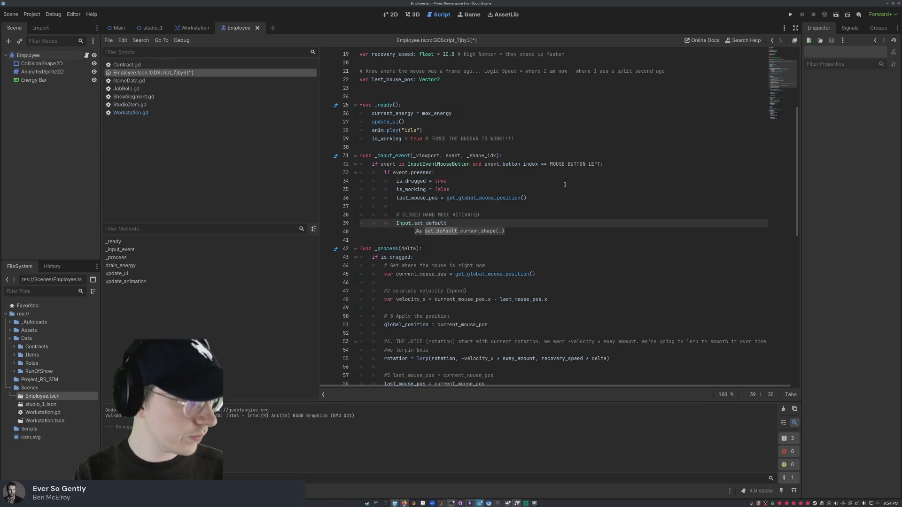
text(_)
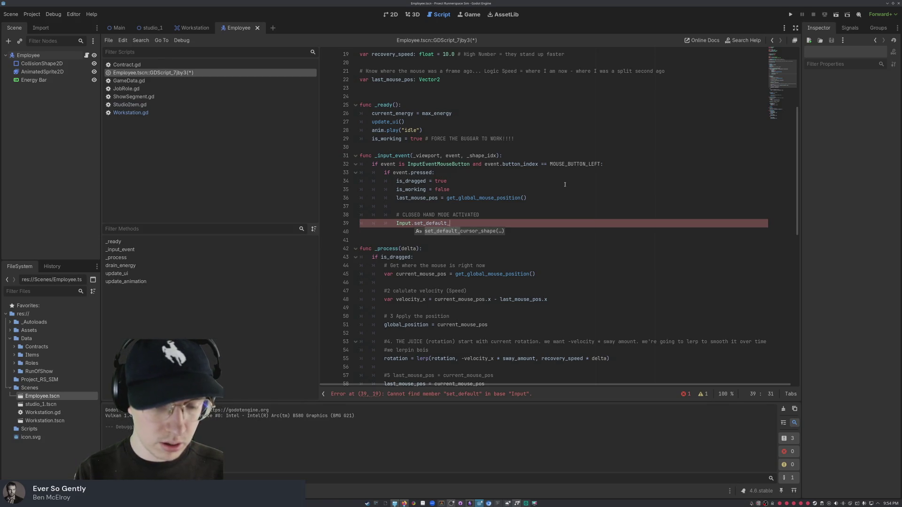
text(cursor_s)
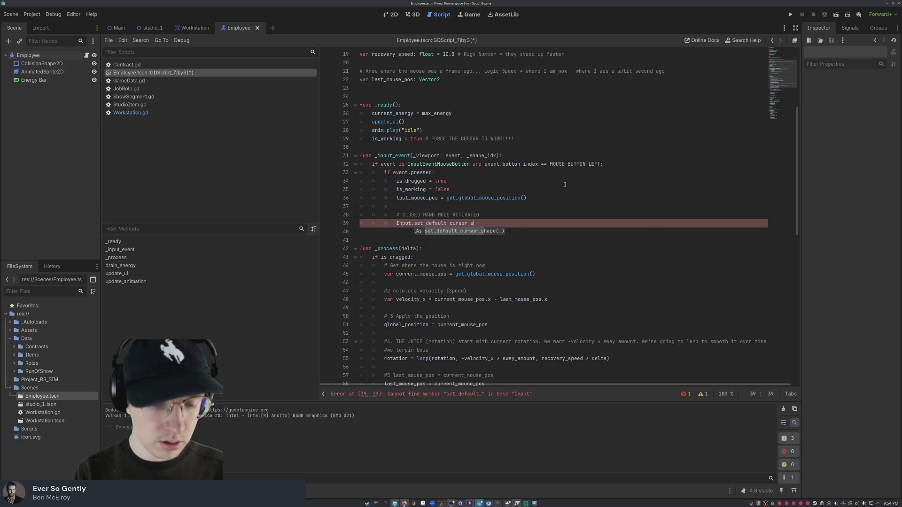
text(hape()
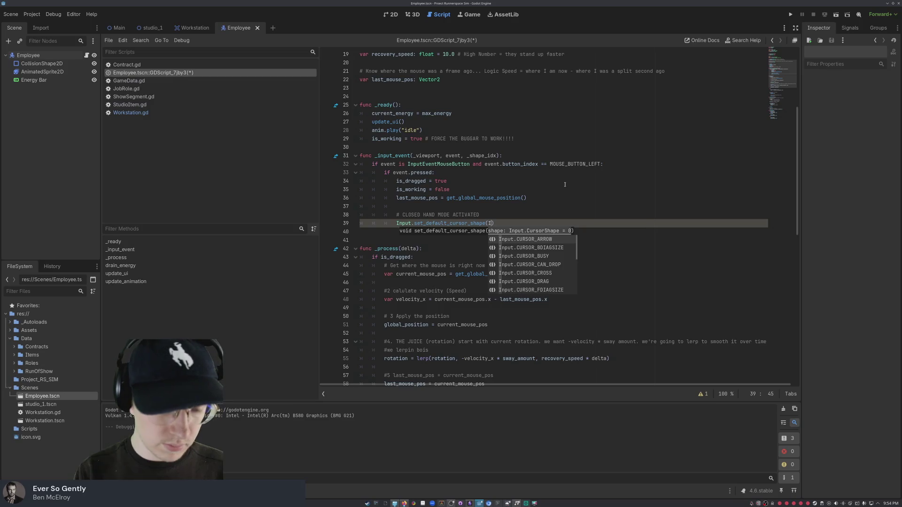
text(Input)
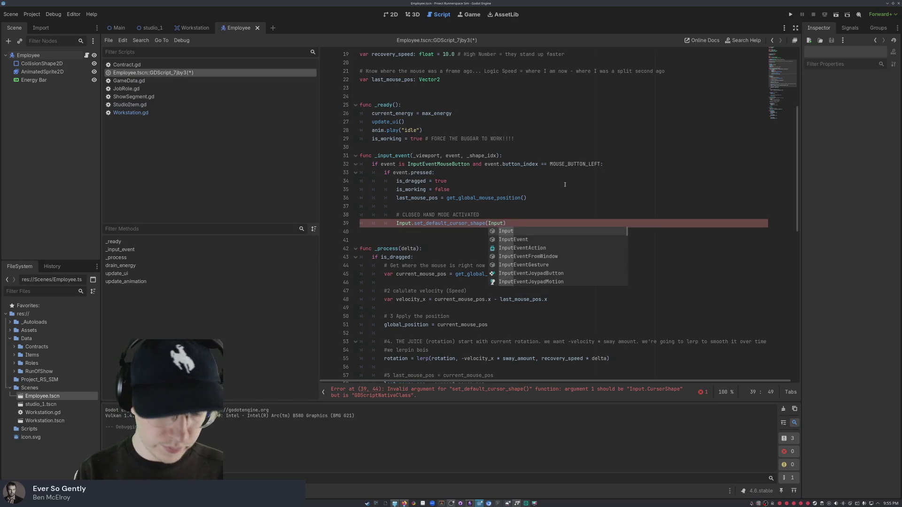
text(.CUR)
text(SOR_GRA)
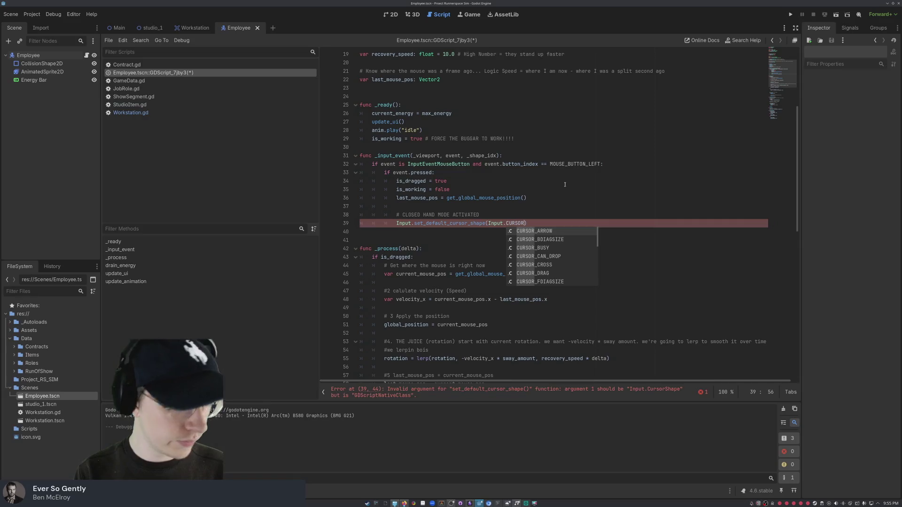
text(BBING)
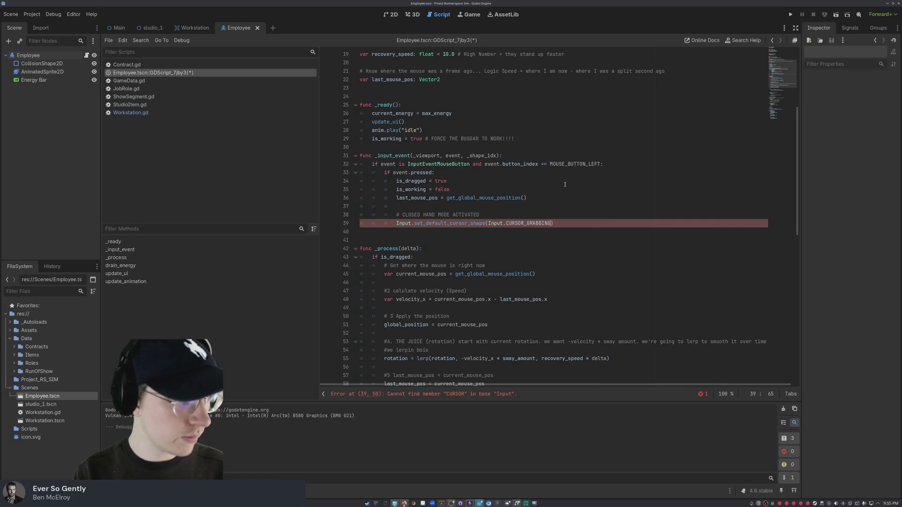
text())
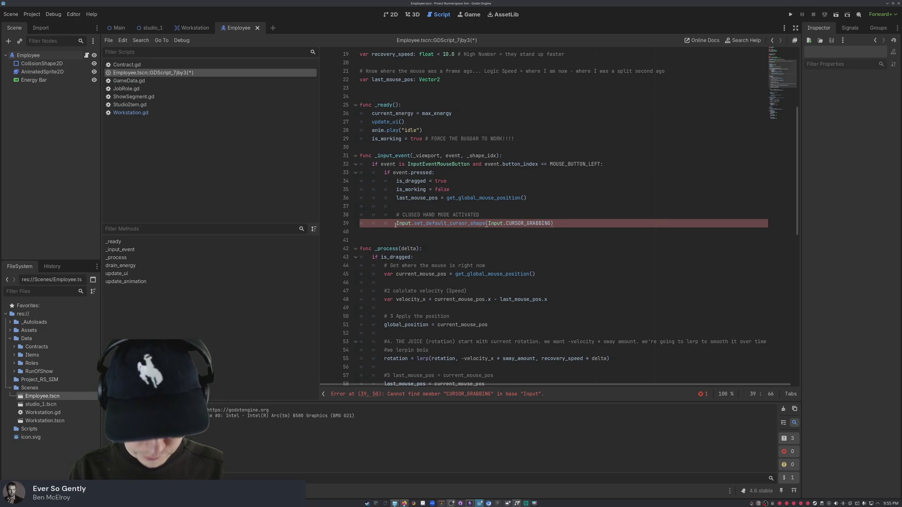
click(396, 224)
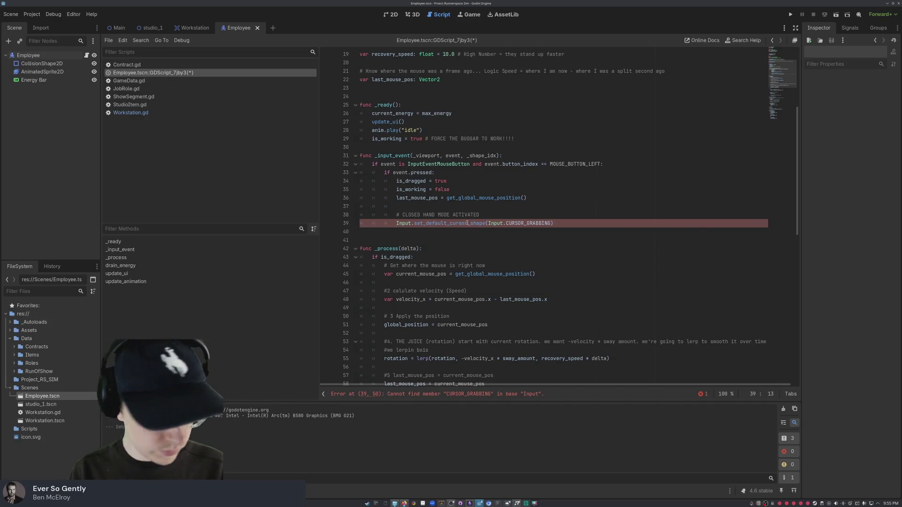
mouse_move(467, 225)
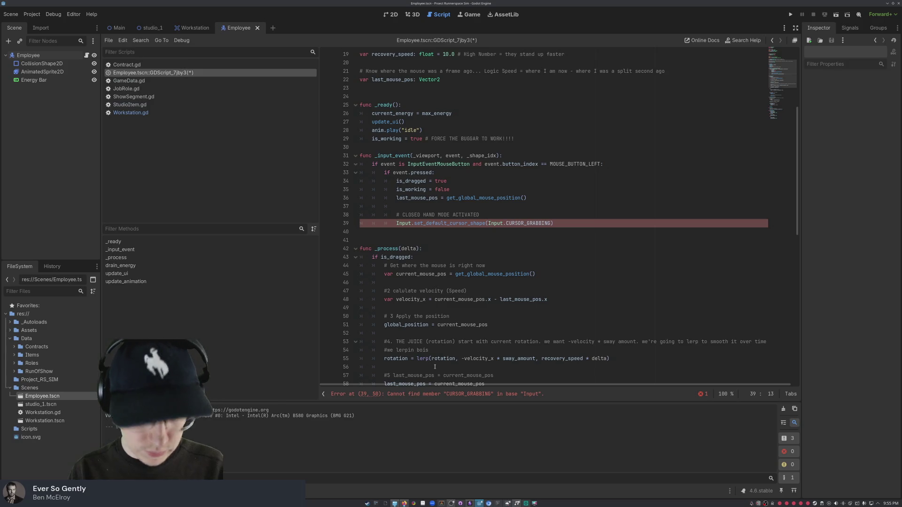
click(470, 398)
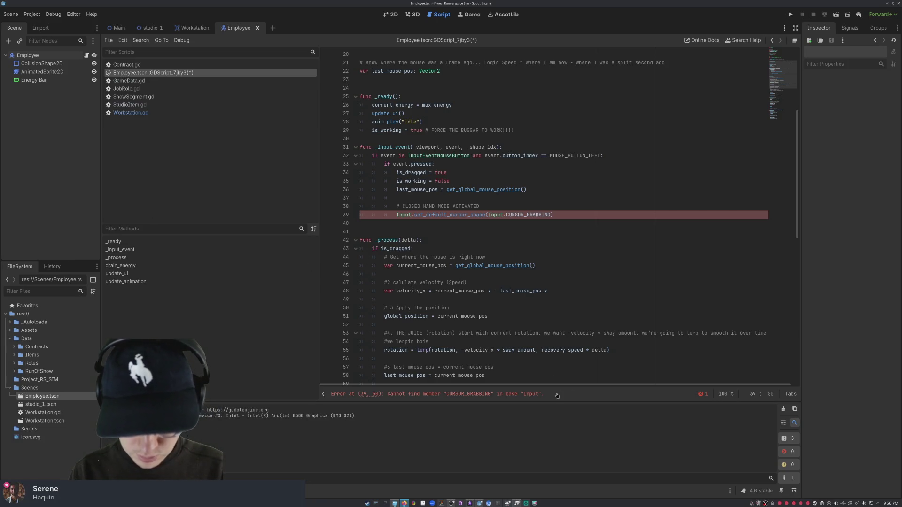
drag(458, 395, 326, 390)
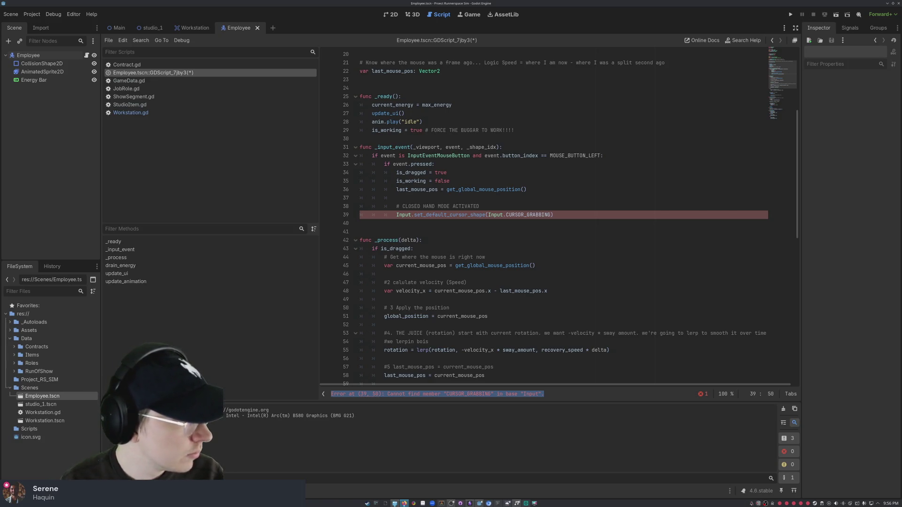
Step: Replace Input.CURSOR_GRABBING with Input.CURSOR_DRAG on line 39 to clear the error
double_click(536, 212)
click(529, 215)
drag(526, 215, 550, 212)
text(CURSO)
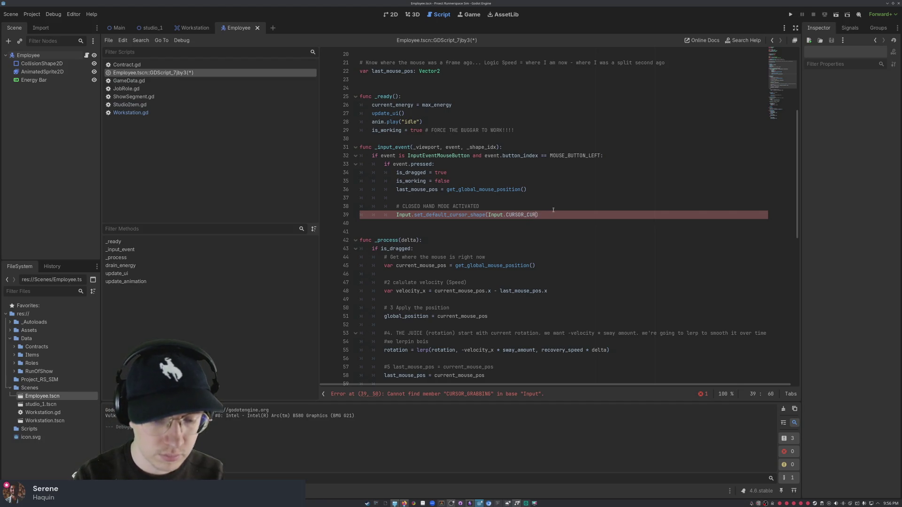
key(BackSpace)
key(BackSpace)
key(BackSpace)
key(BackSpace)
text(DRAG)
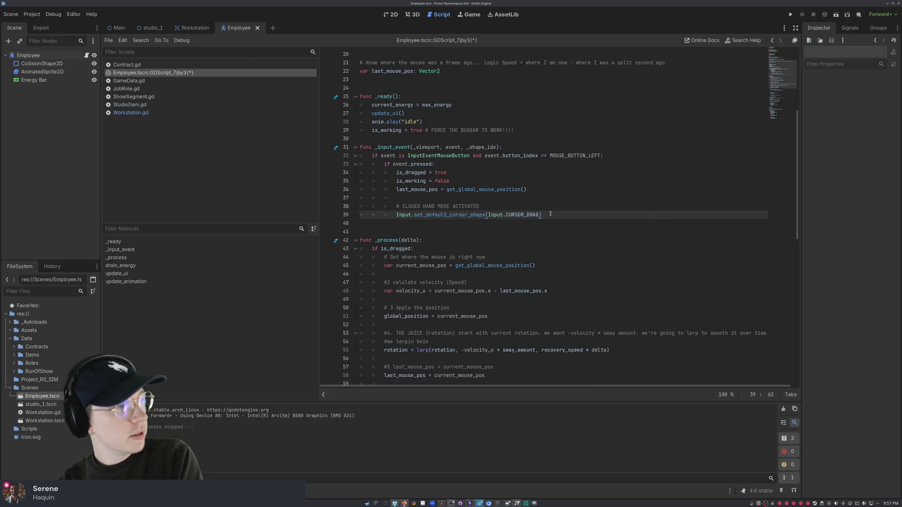
key(Up)
key(Up)
key(Up)
key(Up)
key(Up)
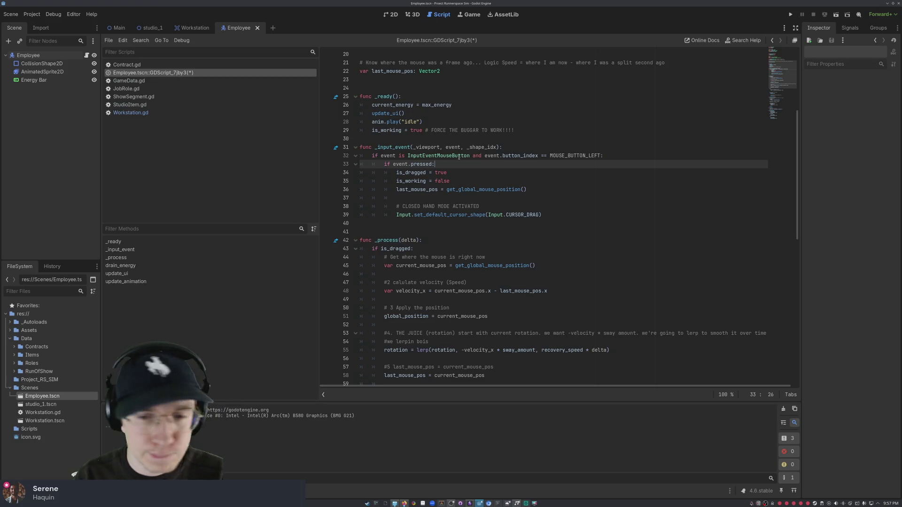
click(553, 233)
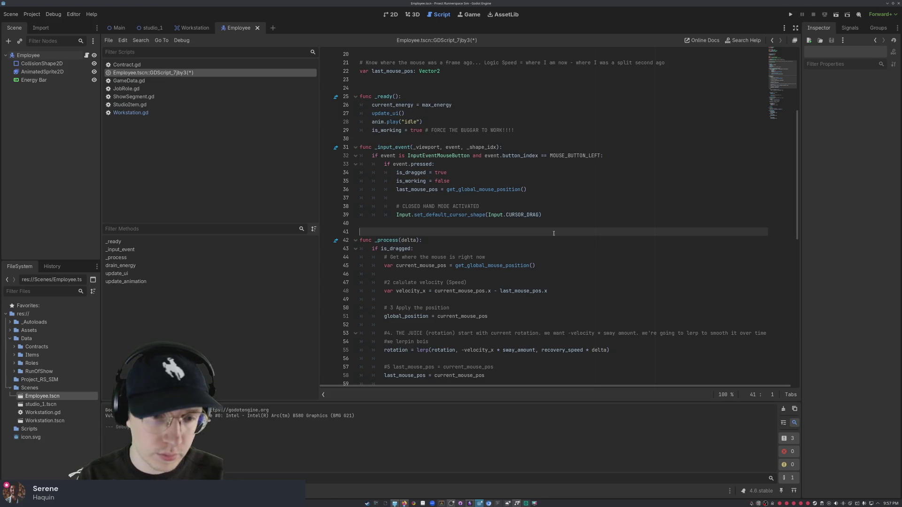
Step: Add func _input(event): with comment '#ONLY CHECK THIS IF HOLDING HIM' and 'if not is_dragged: return'
key(Return)
key(Up)
text(unc )
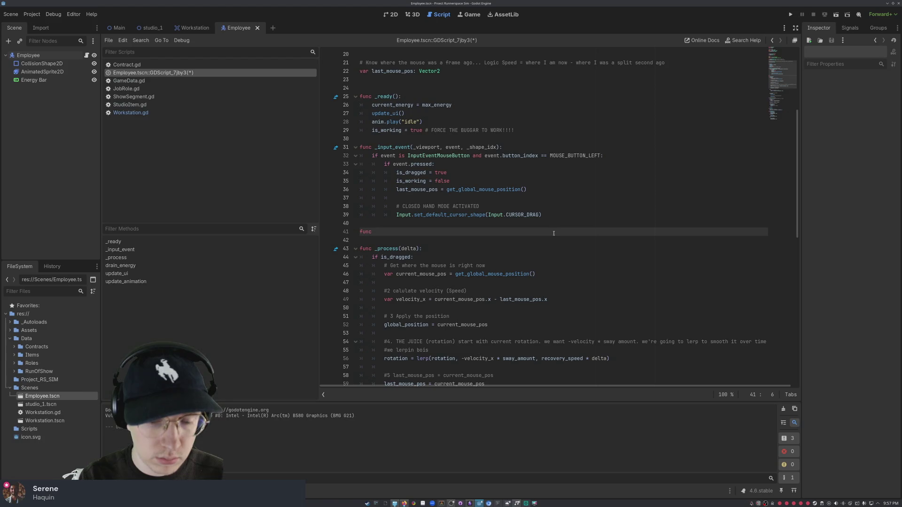
text(_in)
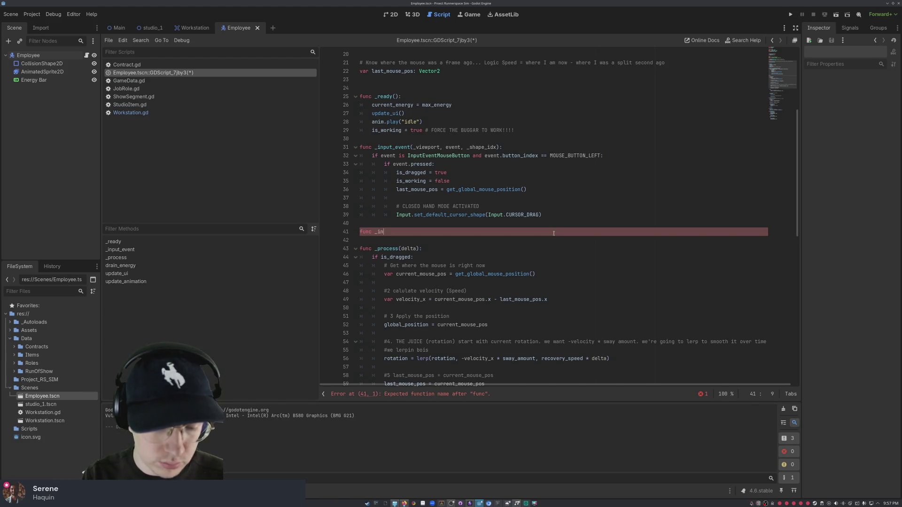
text(put(event))
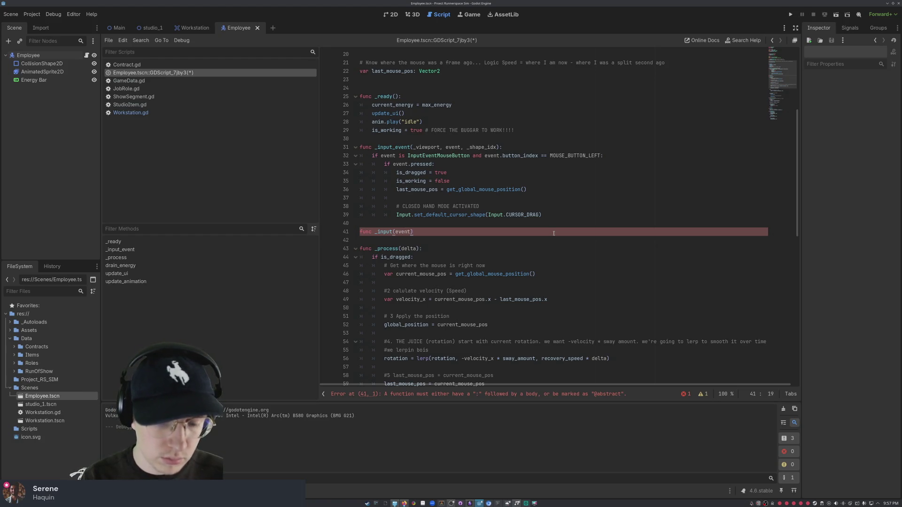
text(:)
key(Return)
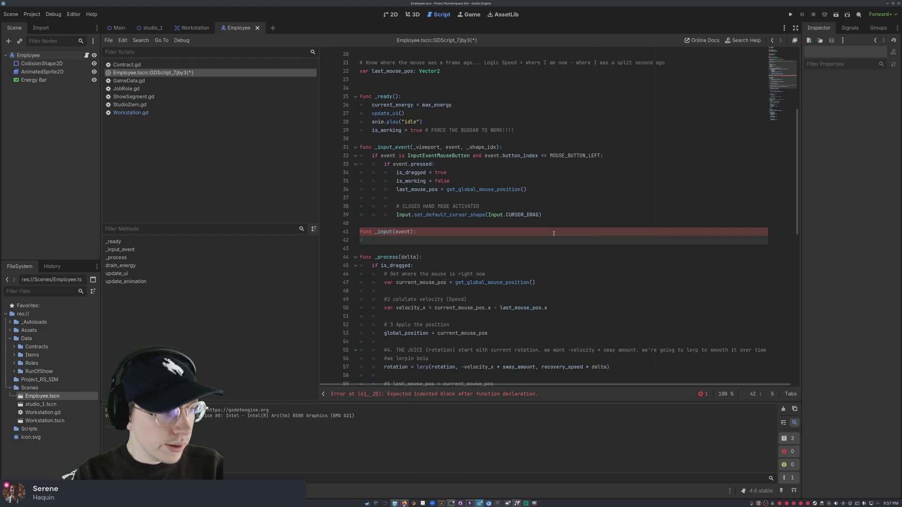
text(#)
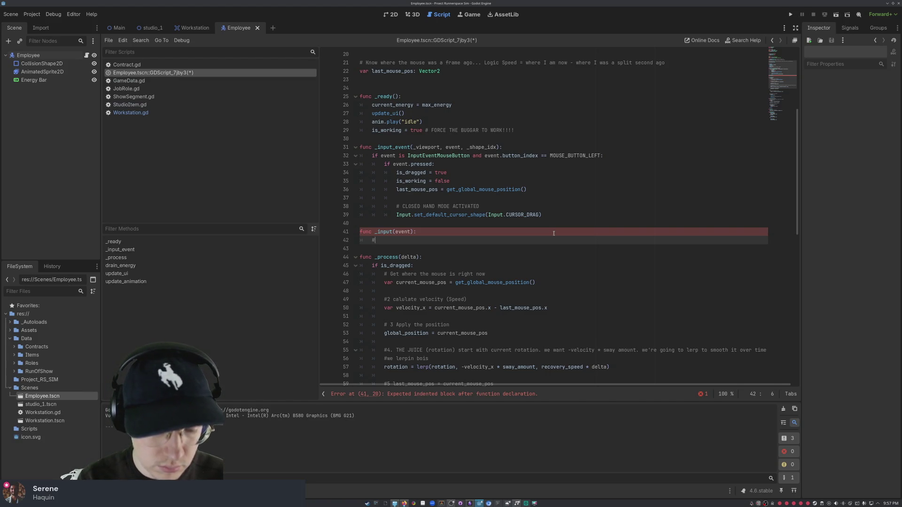
text(ONLY CHE)
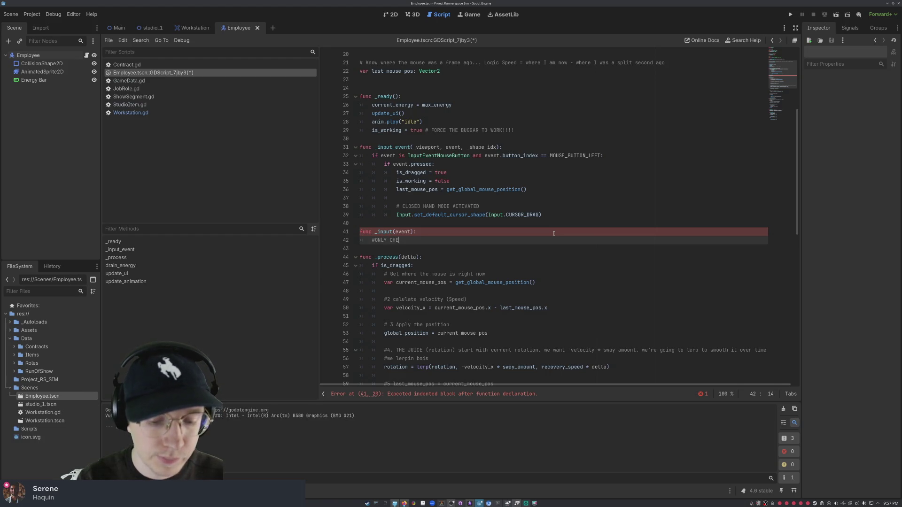
text(CK THIS IF HOLDING T)
key(BackSpace)
text(HIM)
key(Return)
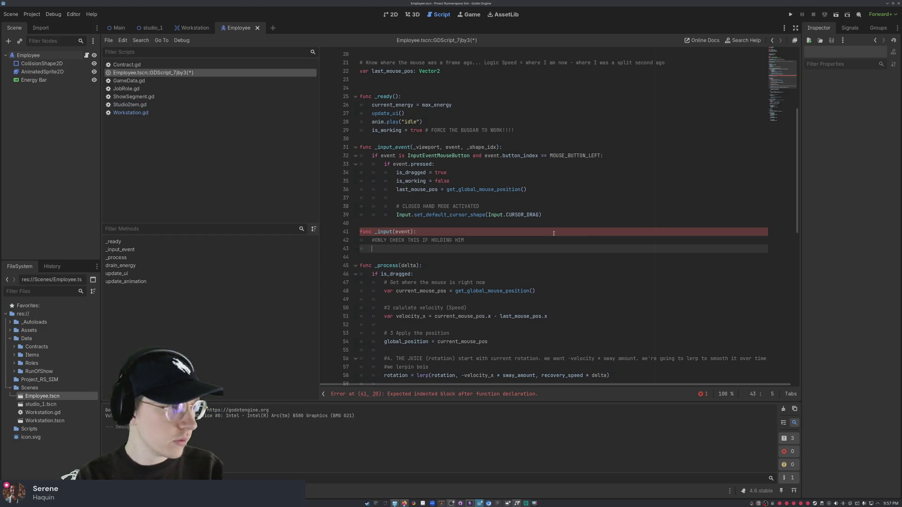
text(if not_)
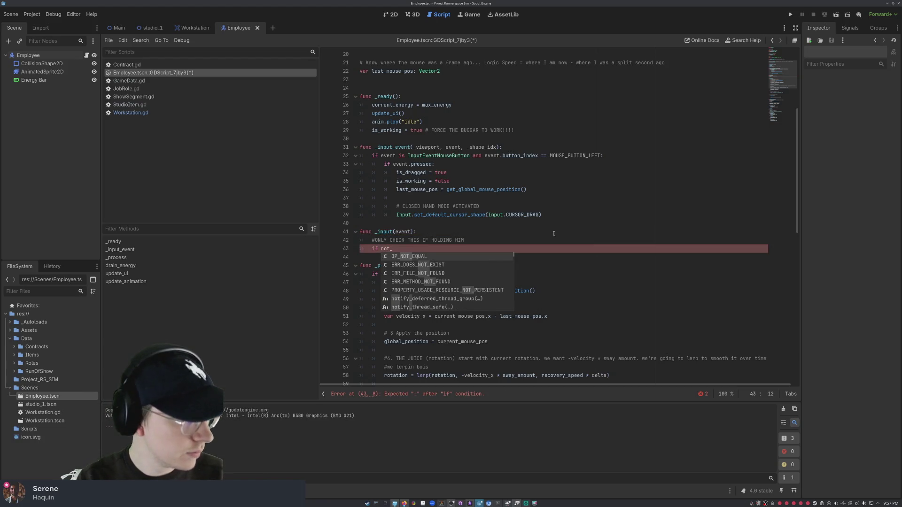
text( is_)
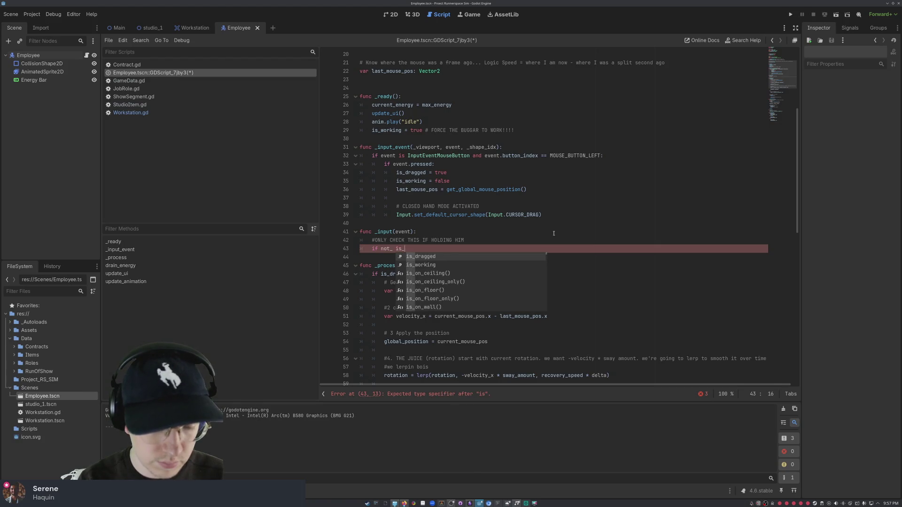
text(dragge)
key(Return)
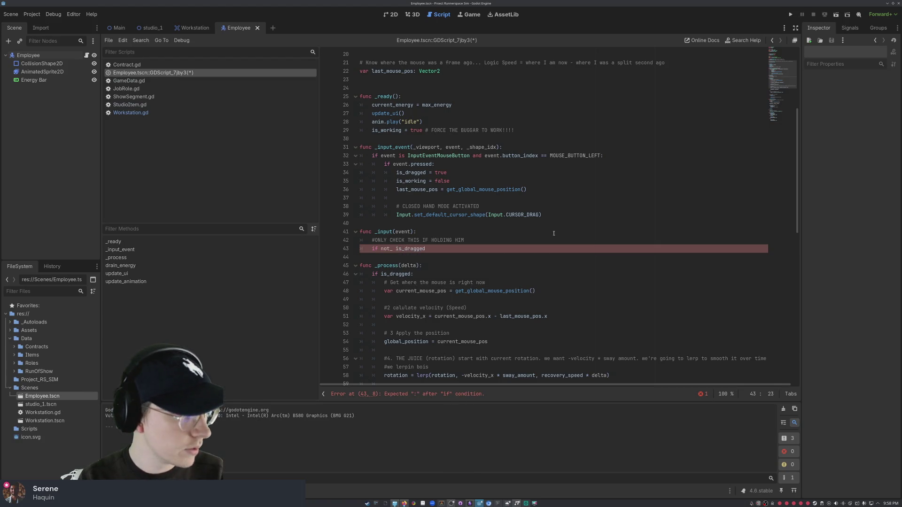
key(Return)
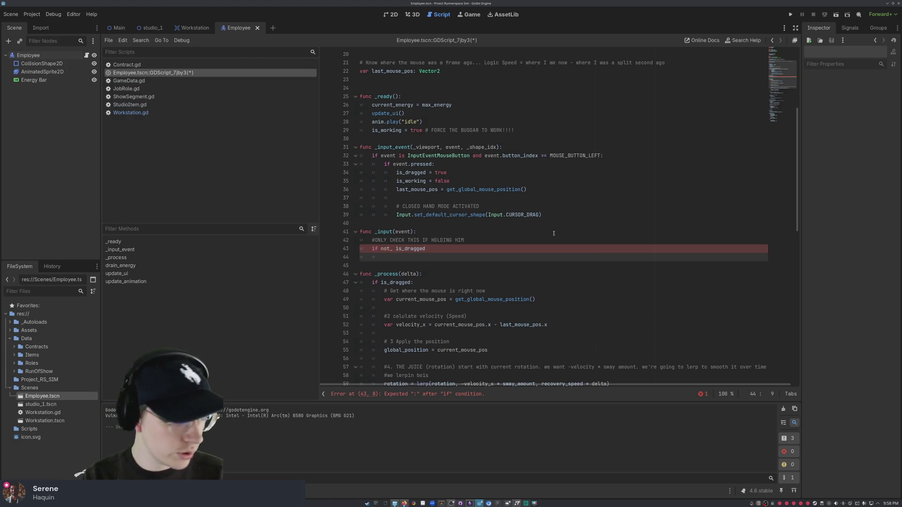
text(return)
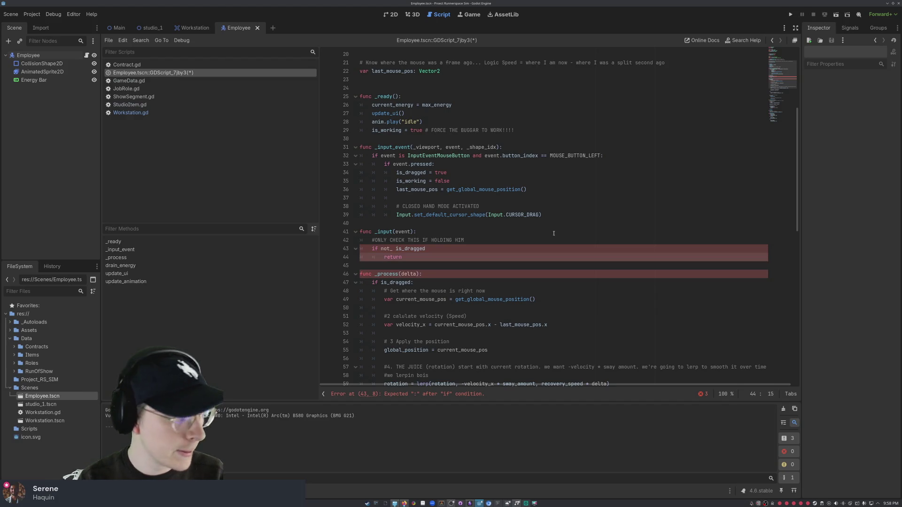
key(Return)
text(# 0)
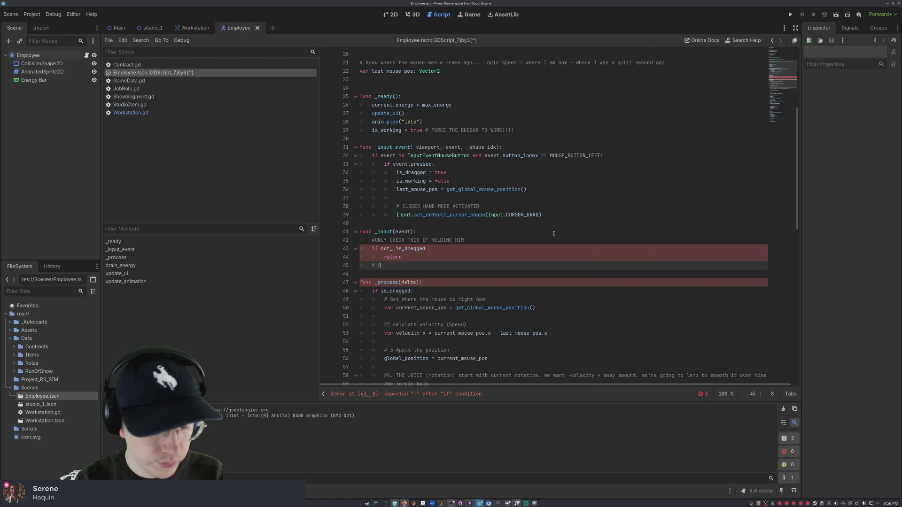
Step: Add the comment 'if we let go of the mouse button?' and the missing colon on line 43
text(id we let go of the m)
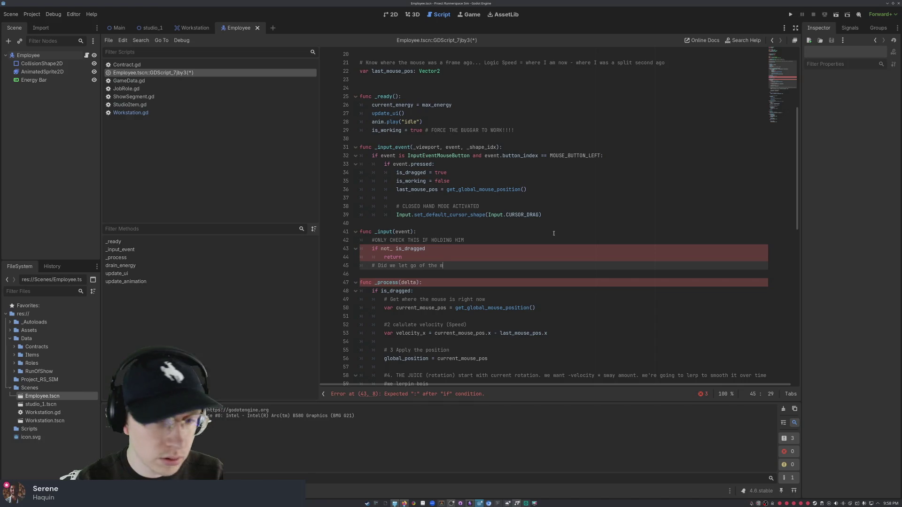
text(ouse button)
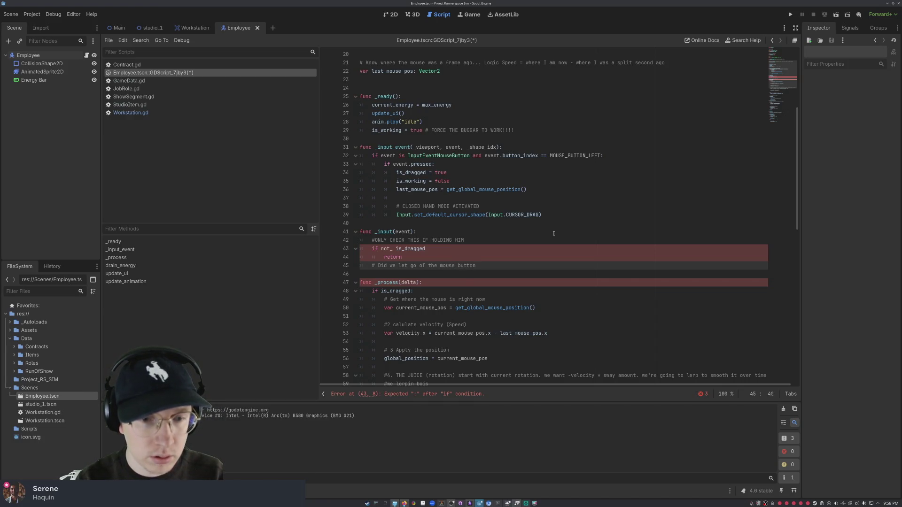
key(Tab)
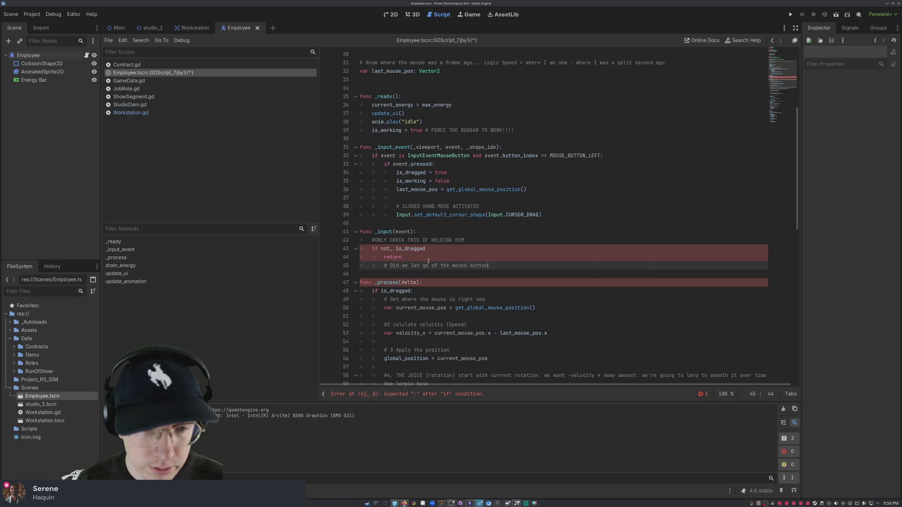
key(BackSpace)
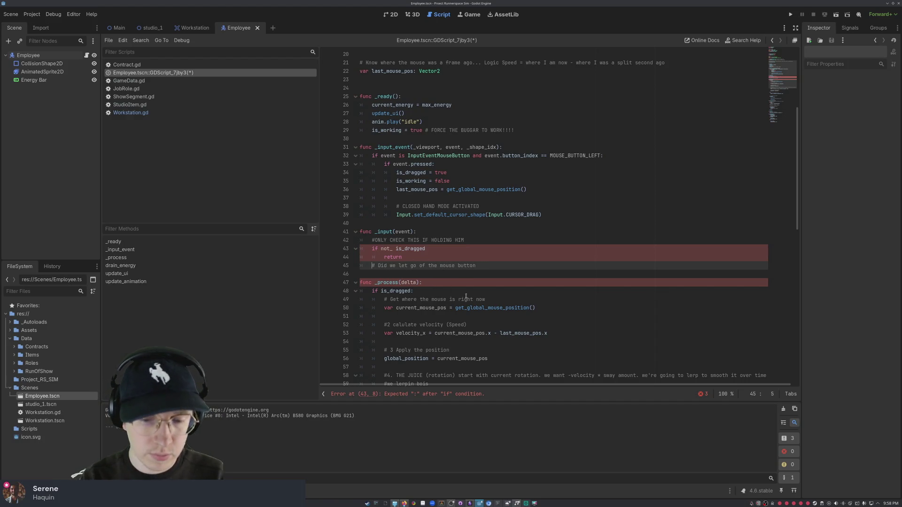
click(435, 247)
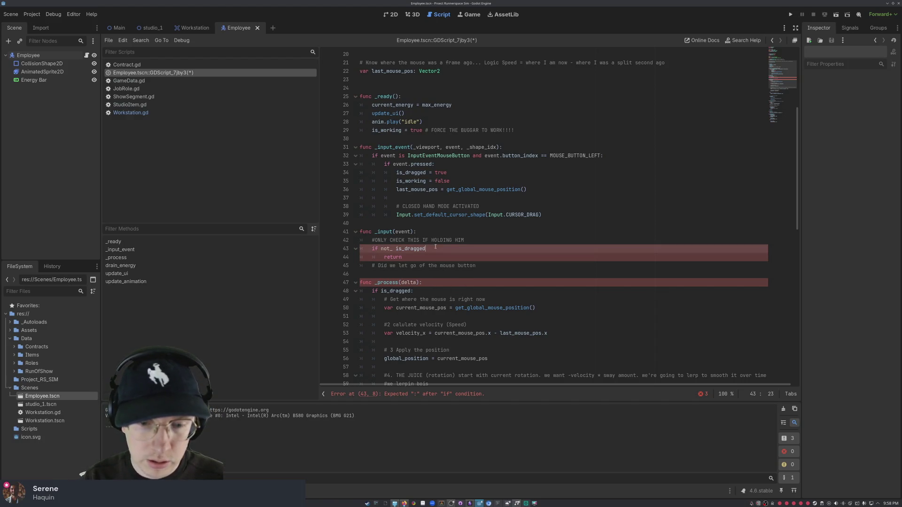
text(:)
click(498, 266)
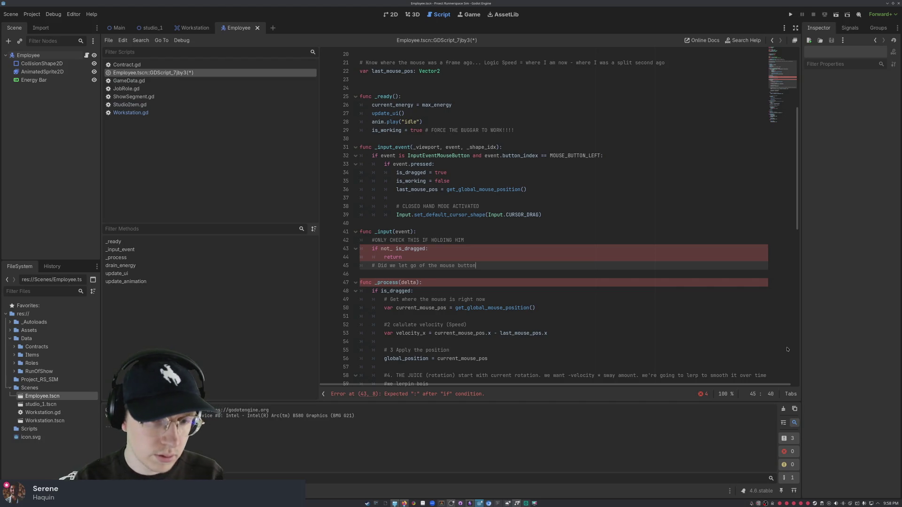
text(?!?)
key(Return)
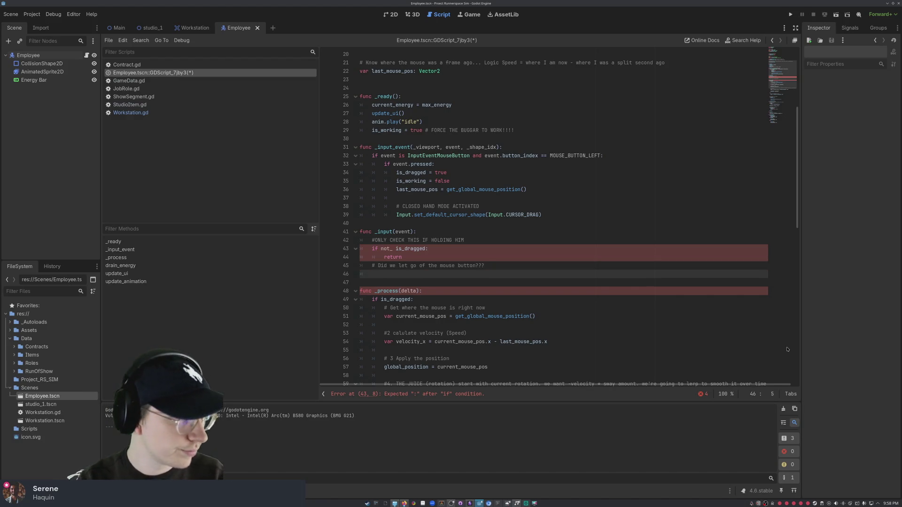
Step: Add the InputEventMouseButton / MOUSE_BUTTON_LEFT check with a nested 'if not event.pressed:', fixing line 43's spacing
text(if event is )
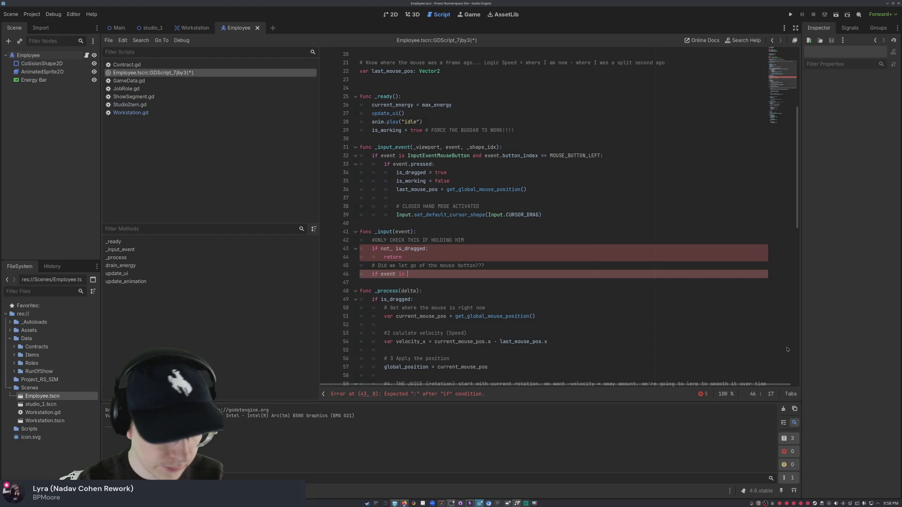
text(InputEven)
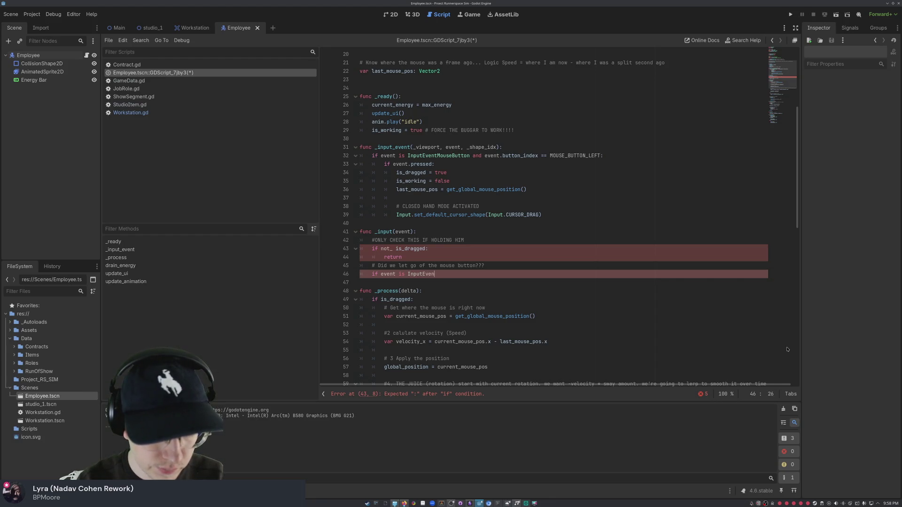
text(tMouseButto)
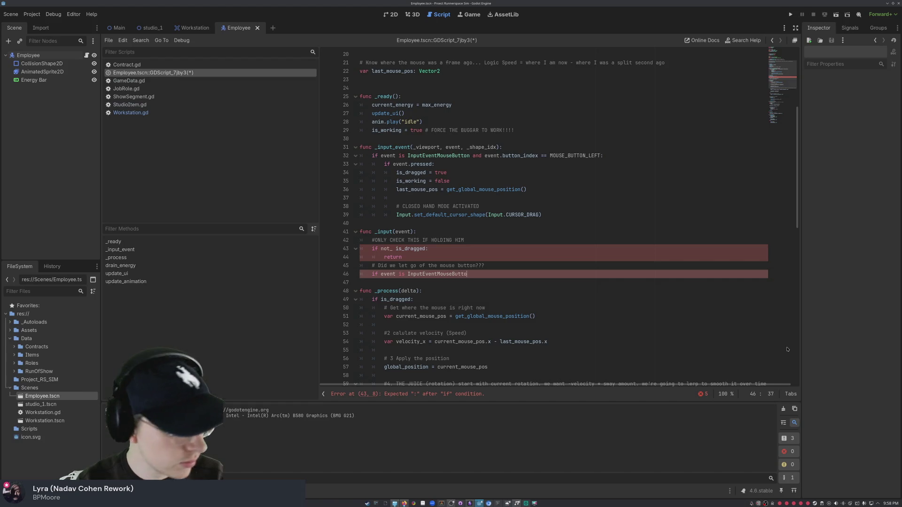
text(n and event)
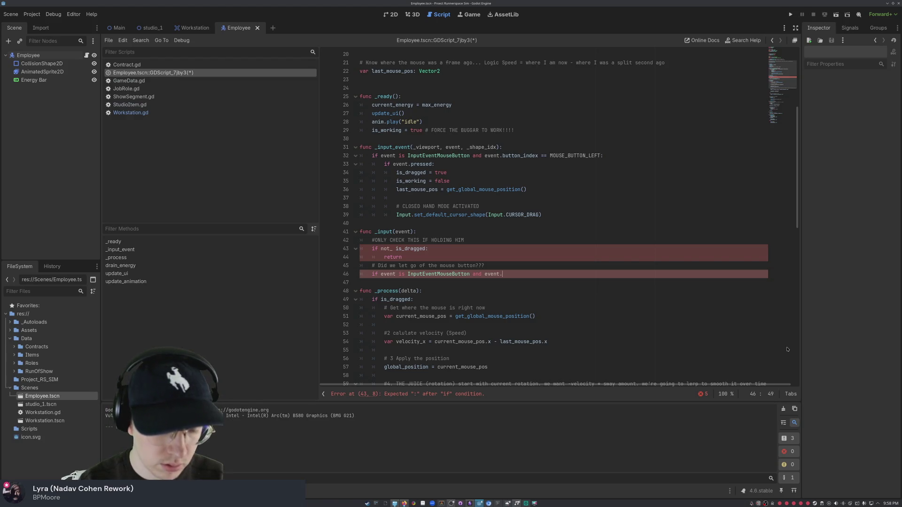
text(.button_index == M)
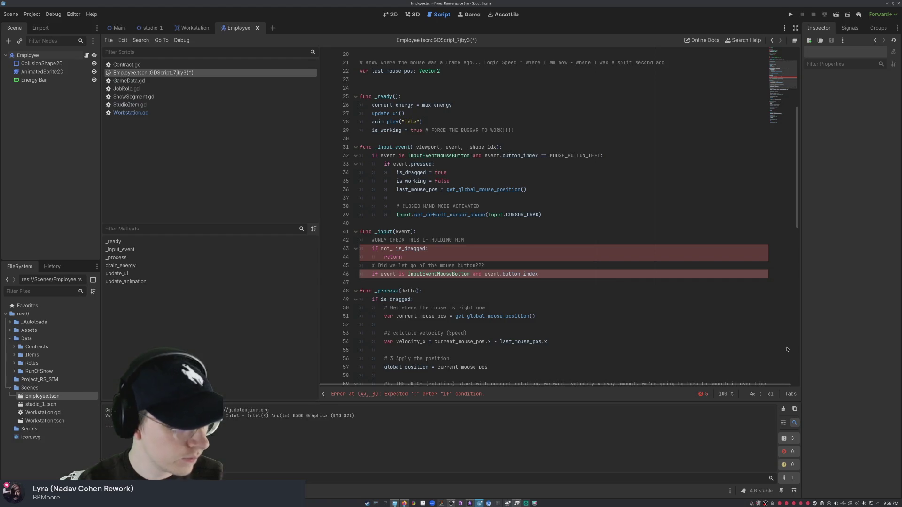
text(ouse)
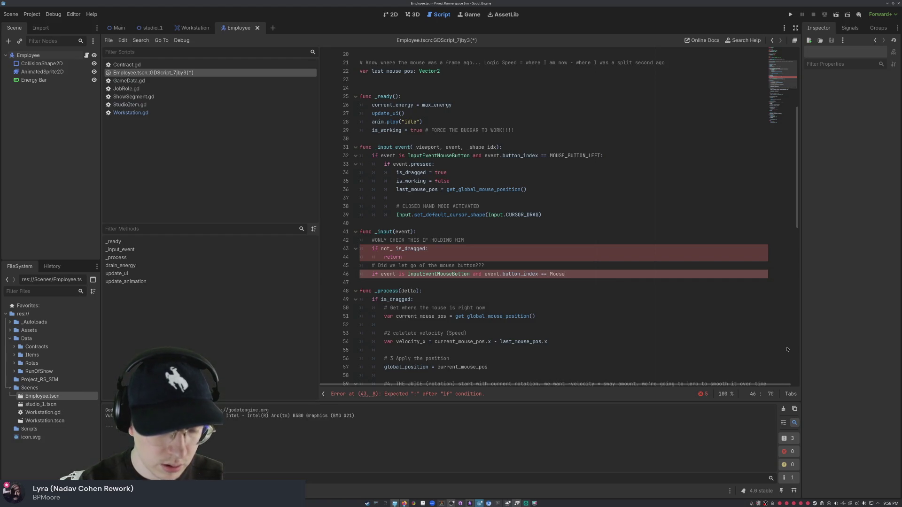
key(BackSpace)
key(BackSpace)
key(BackSpace)
text(USE_BUTTON_)
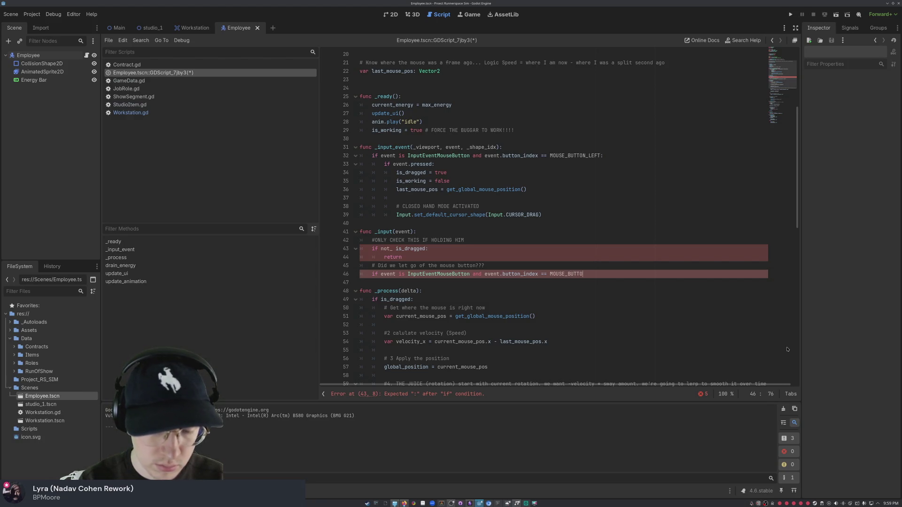
text(LEFT:)
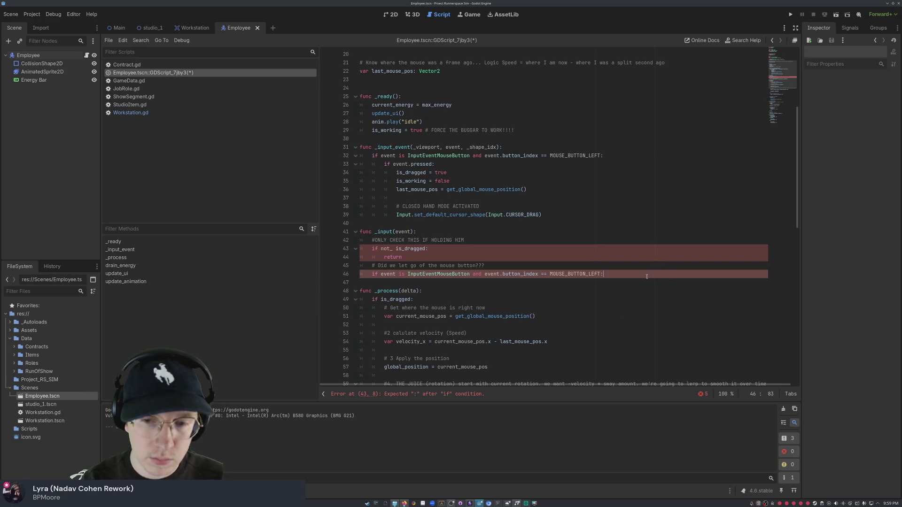
key(Return)
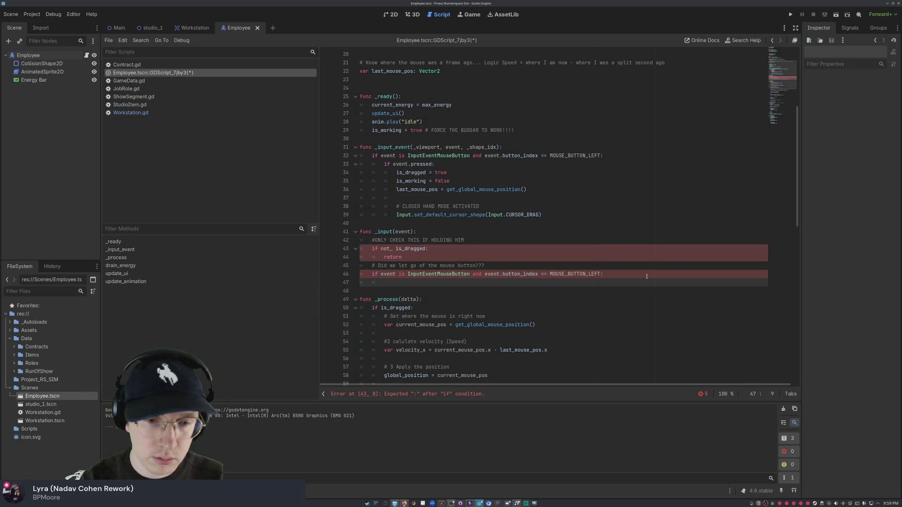
text(if not event pre)
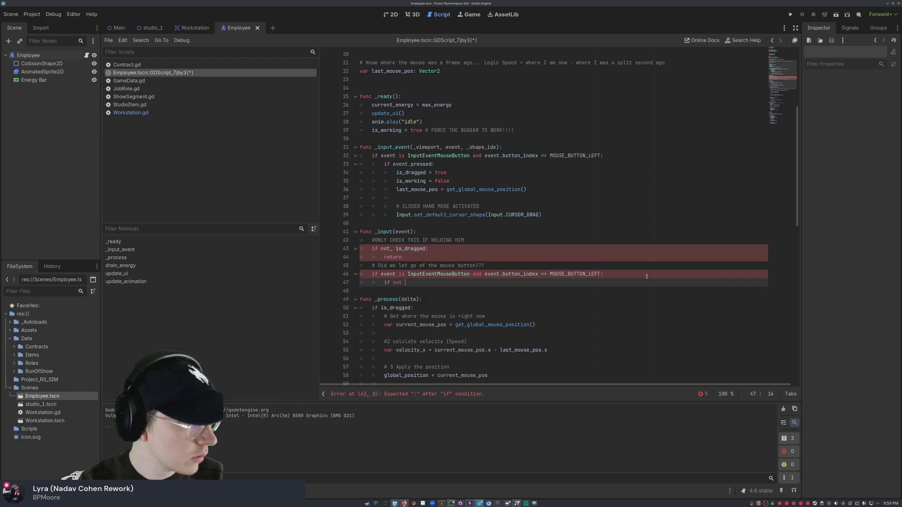
text(ssed)
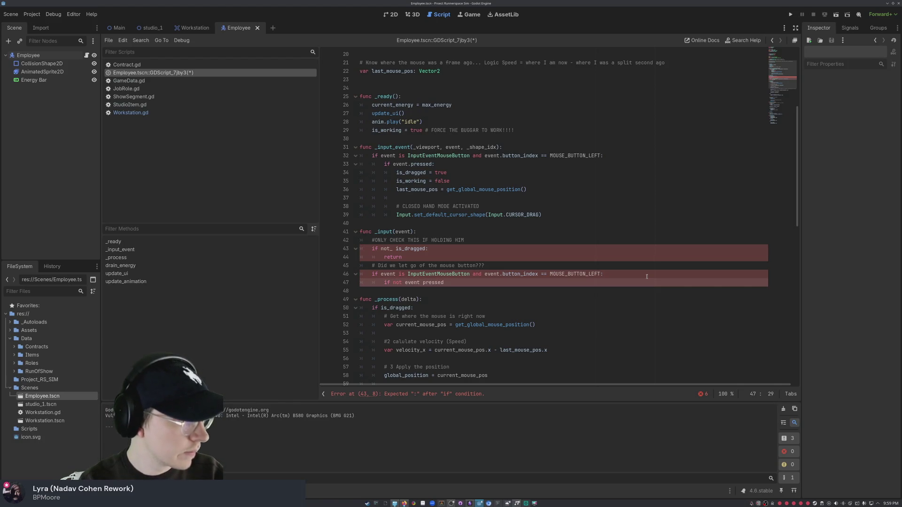
key(BackSpace)
key(BackSpace)
key(BackSpace)
text(pressed)
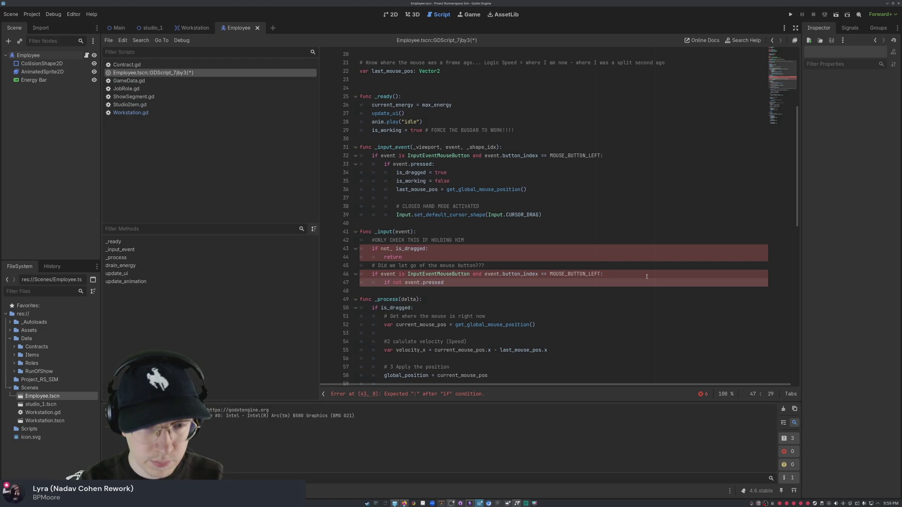
click(398, 249)
key(BackSpace)
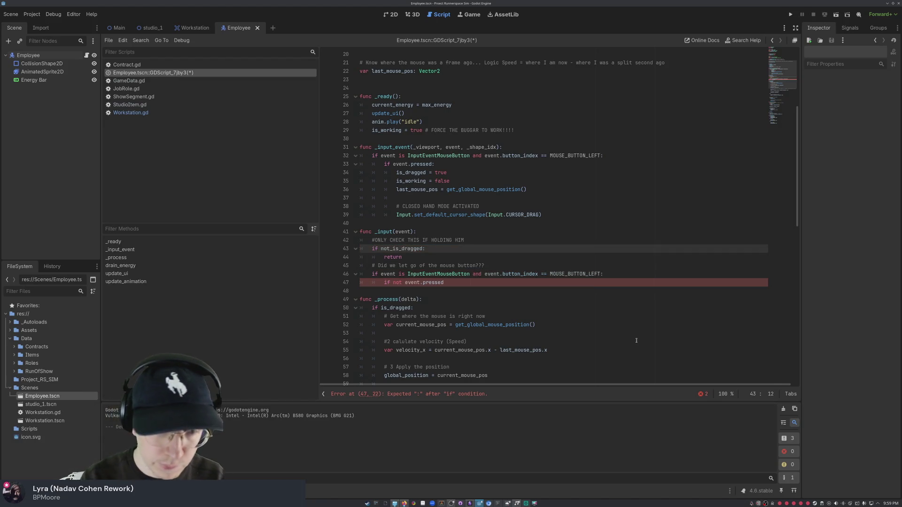
click(474, 284)
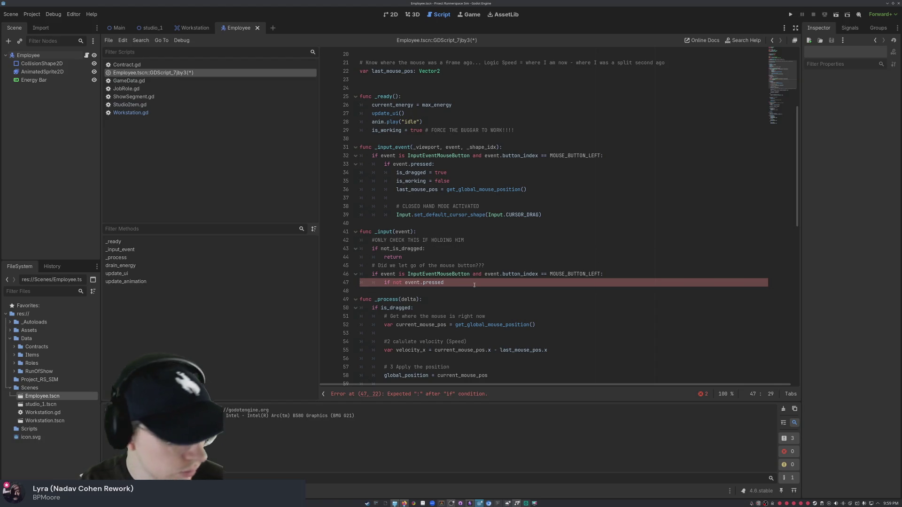
click(392, 248)
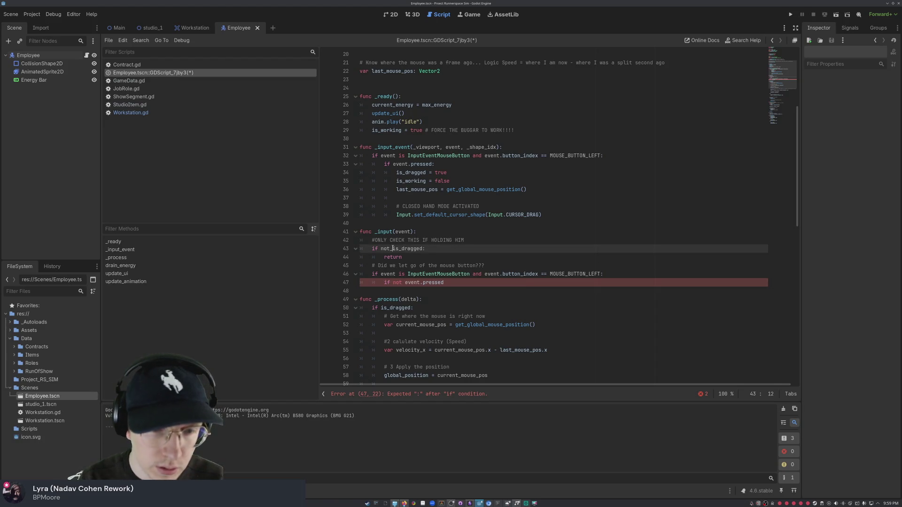
click(526, 286)
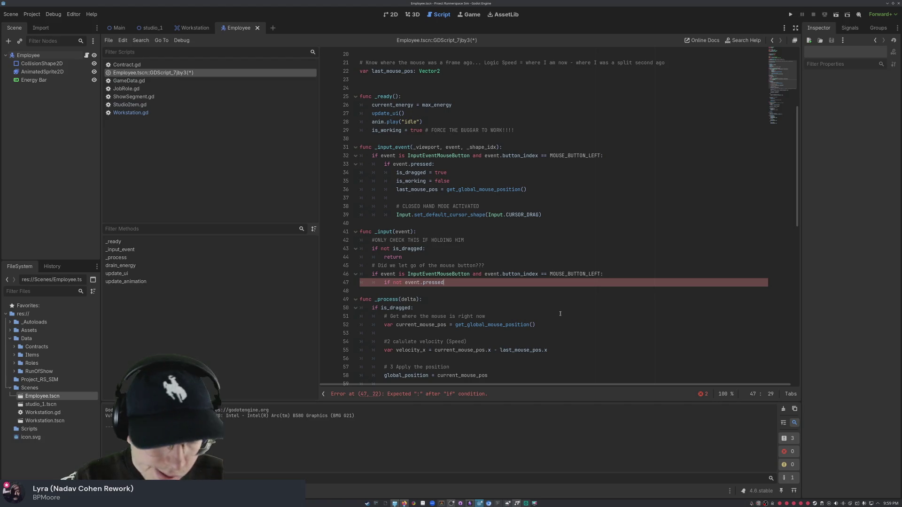
text(:)
key(Return)
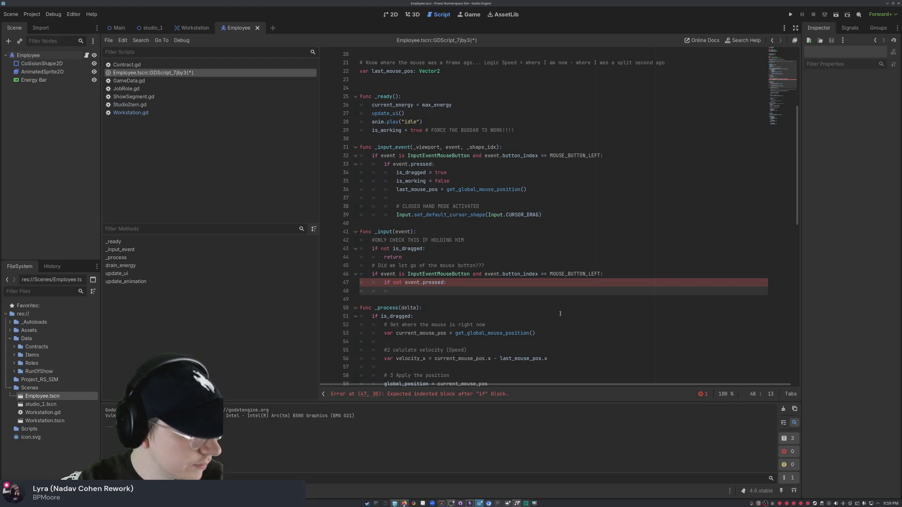
Step: In the release branch, set is_dragged = false and call input.set_default_cursor_shape(Input.CURSOR_ARROW)
text(is_dragged = false)
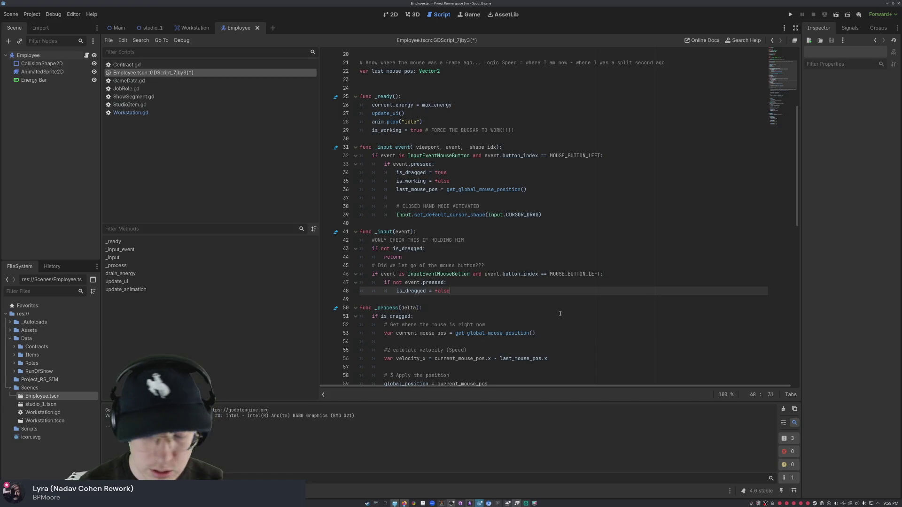
key(Return)
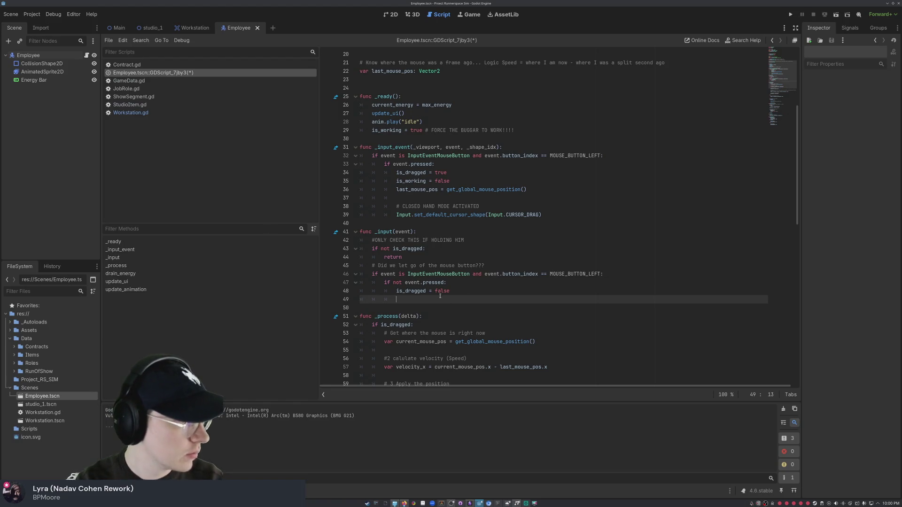
text(input)
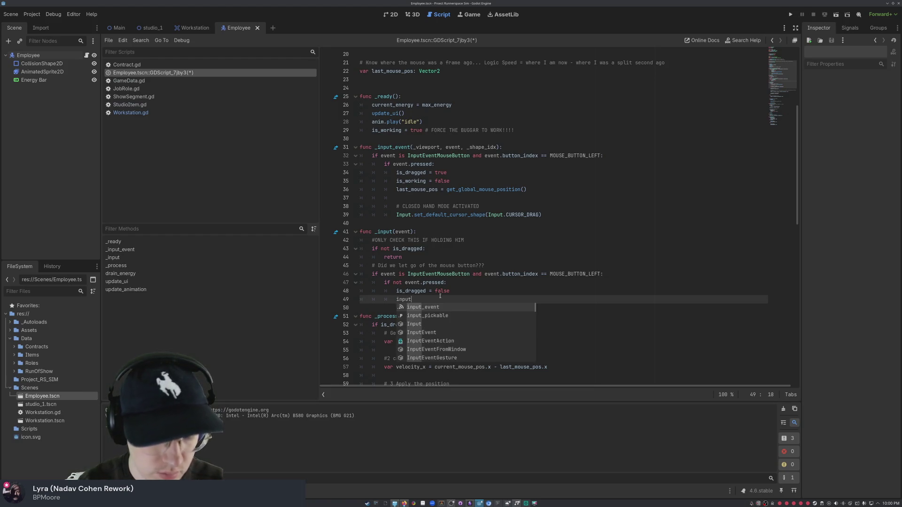
text(.set_default)
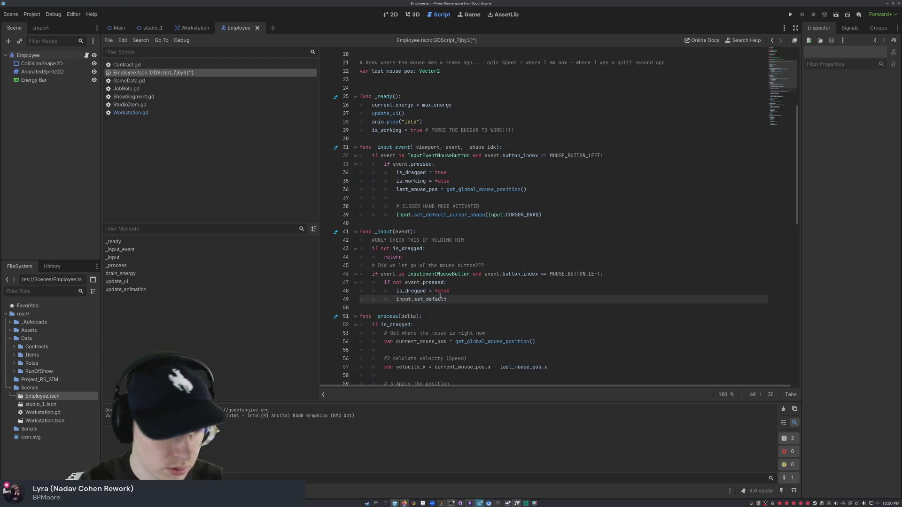
text(_cursr)
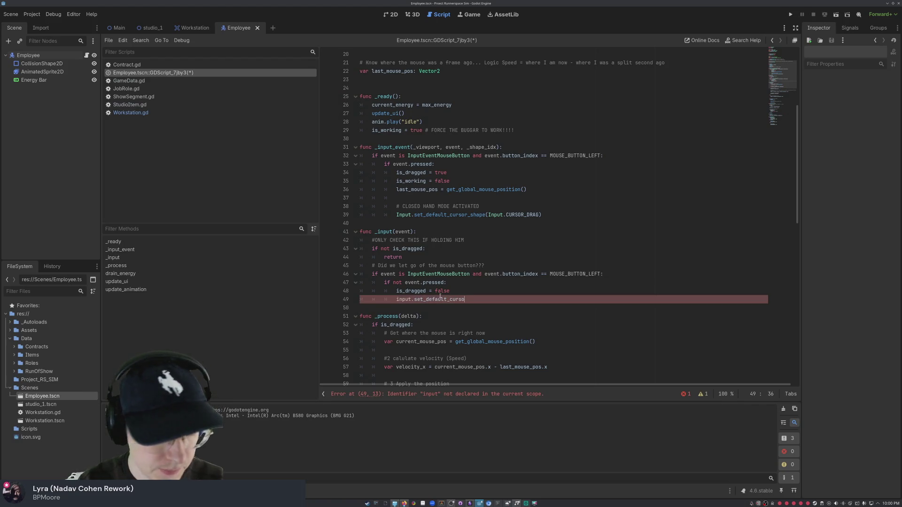
key(BackSpace)
text(or_shape fo)
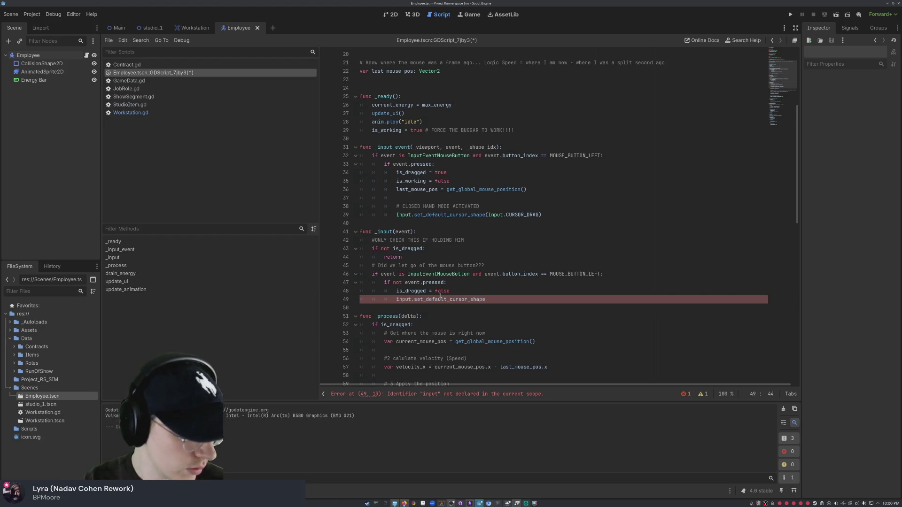
text(cu)
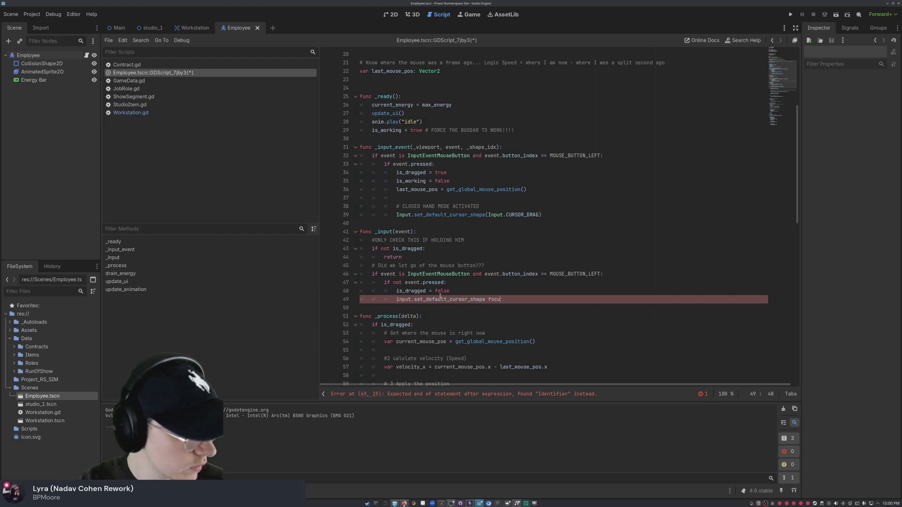
text(s)
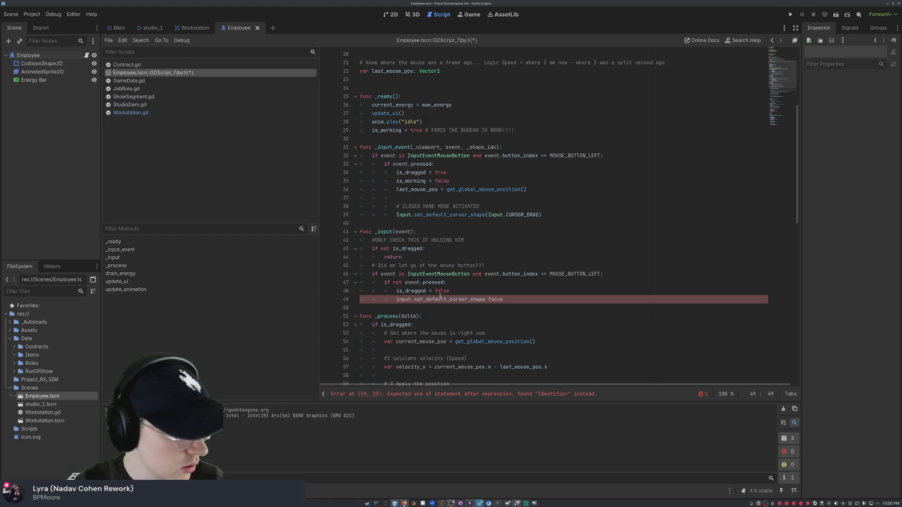
key(BackSpace)
key(BackSpace)
key(BackSpace)
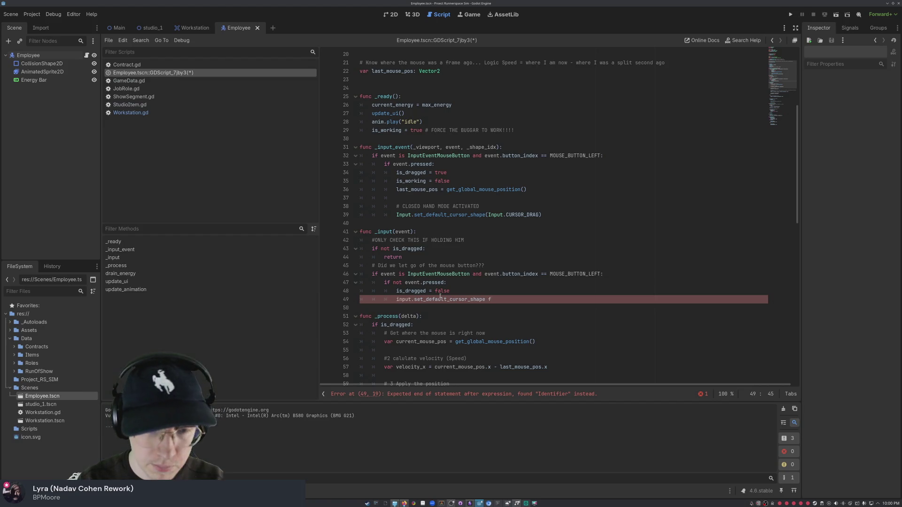
text((I)
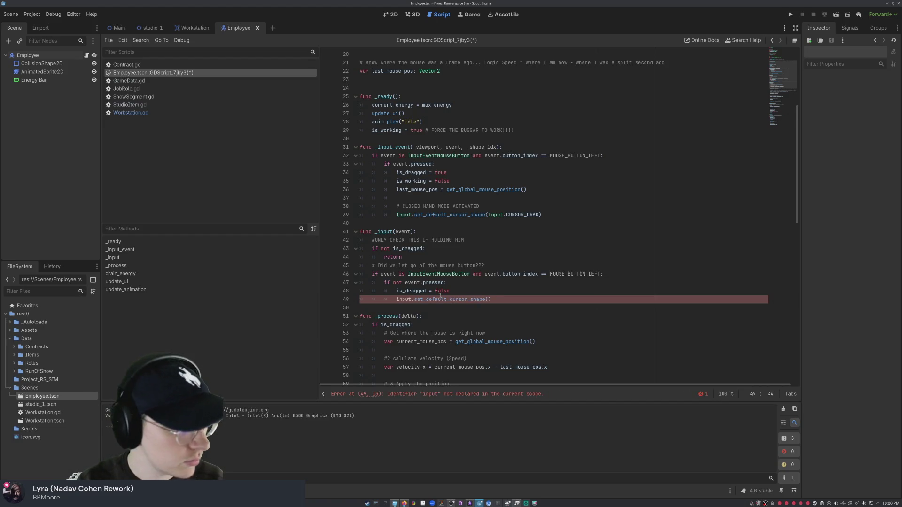
text(nput)
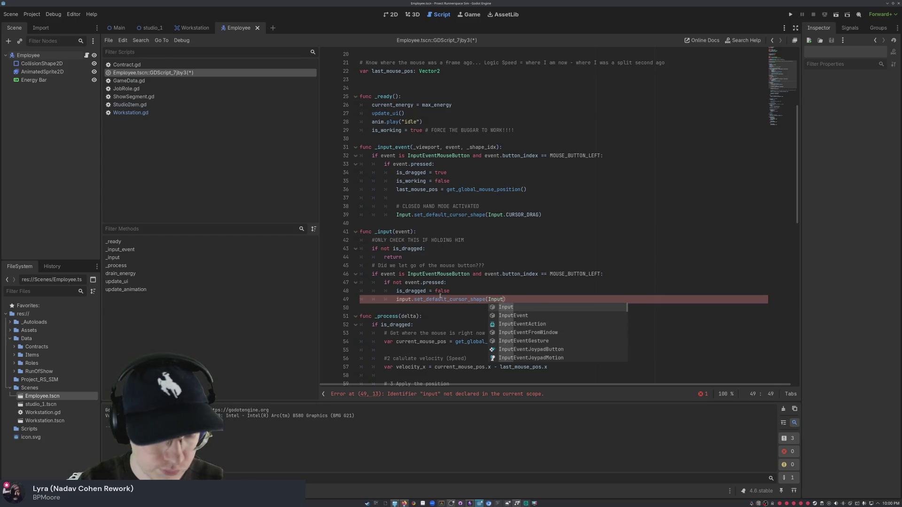
text(.)
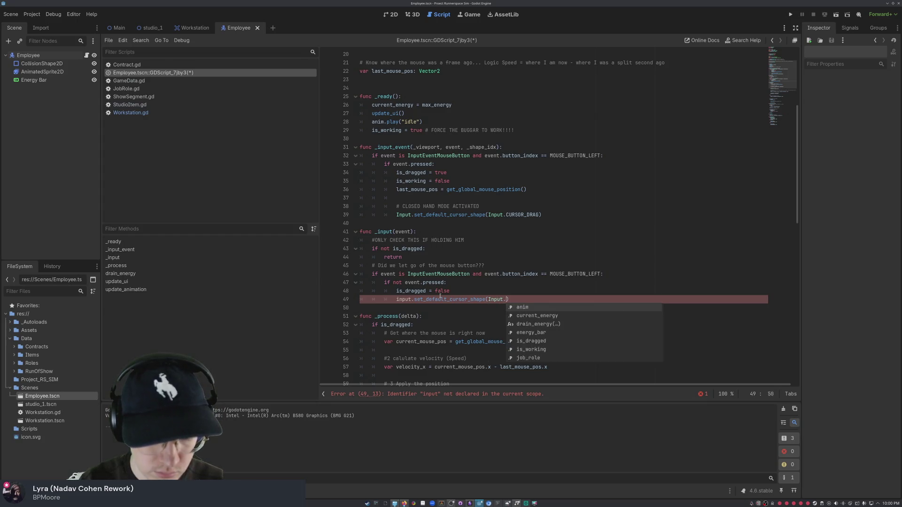
text(CURSOR)
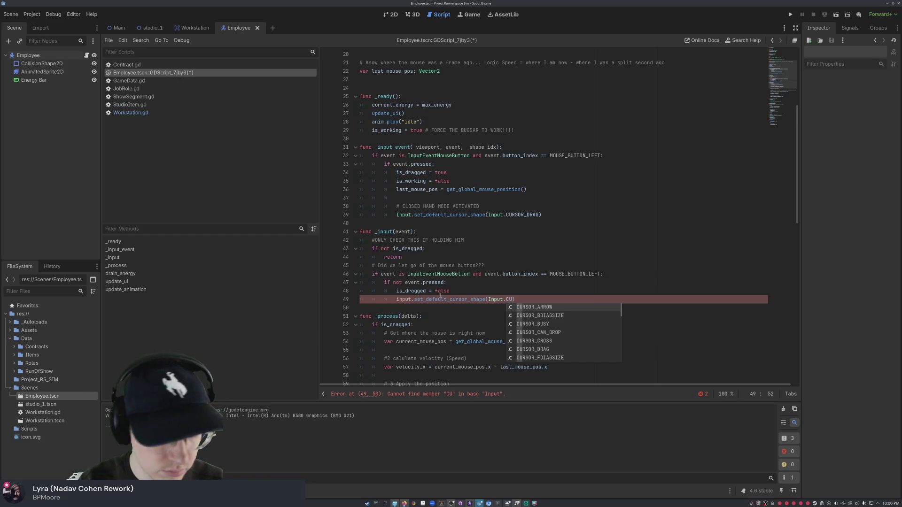
text(_A)
key(Return)
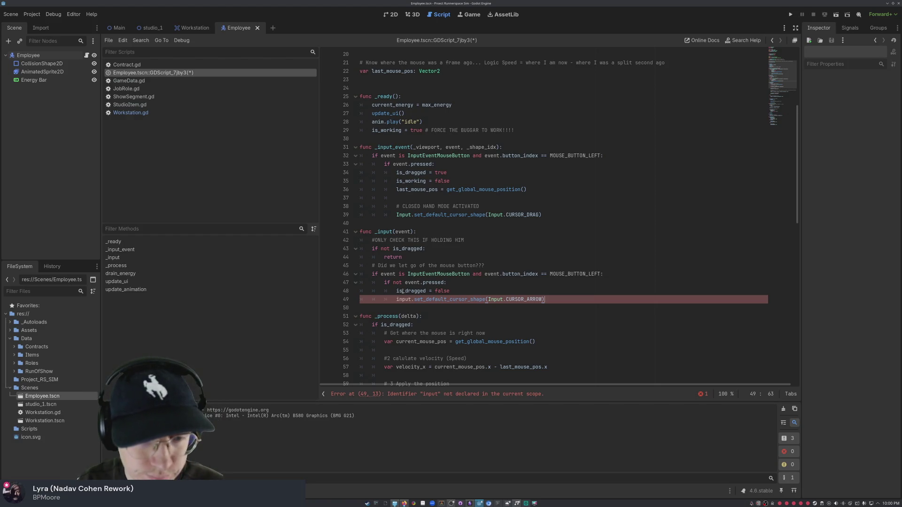
key(Return)
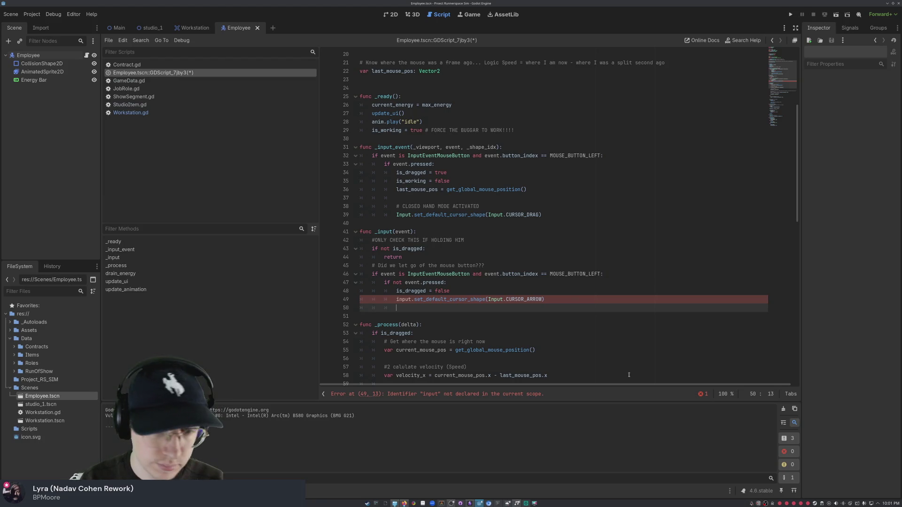
scroll(456, 324, down, 1)
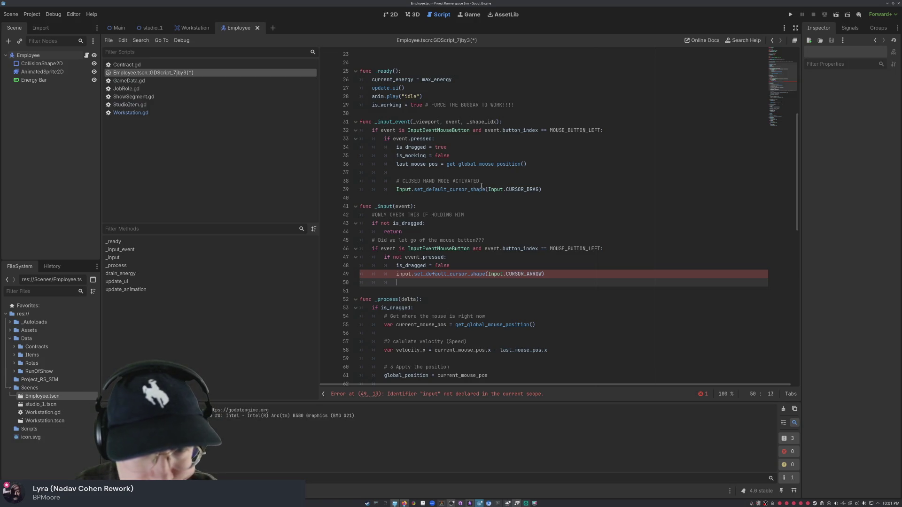
Step: Change lowercase 'input' to 'Input' on line 49 to clear the undeclared-identifier error
click(530, 275)
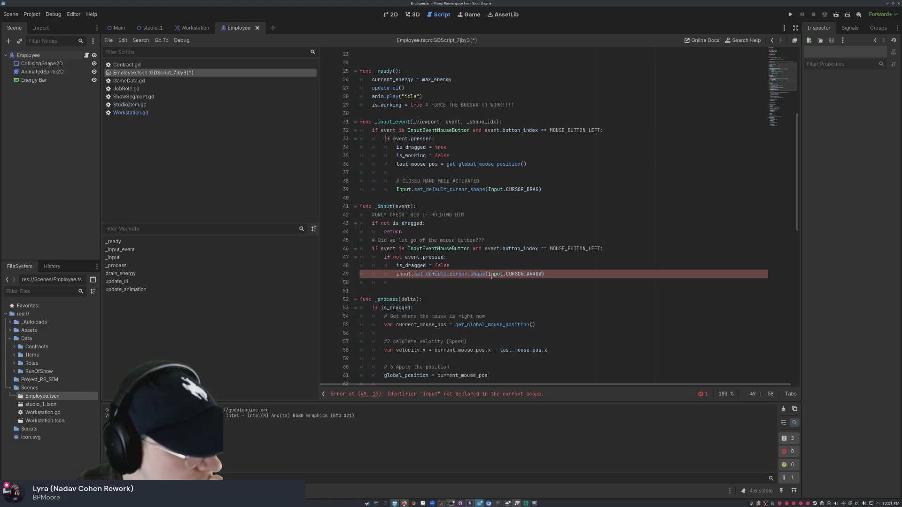
mouse_move(495, 276)
click(620, 301)
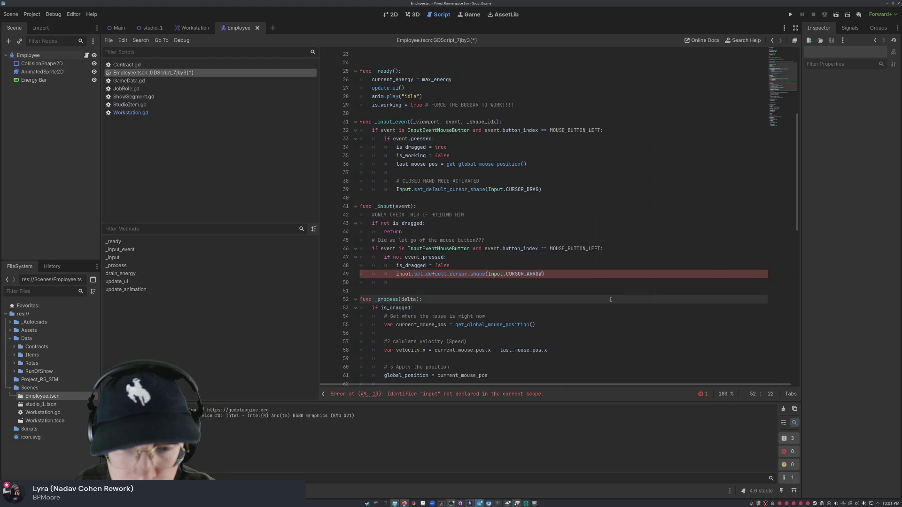
mouse_move(530, 276)
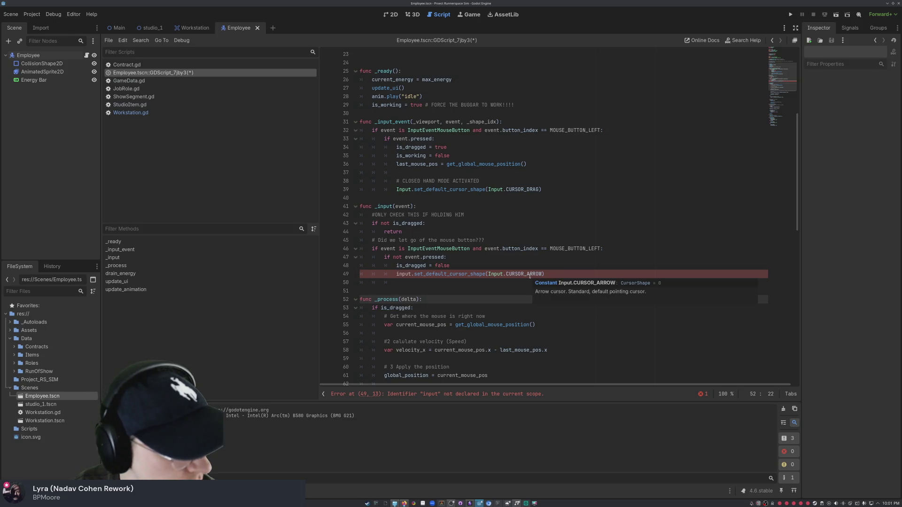
click(544, 273)
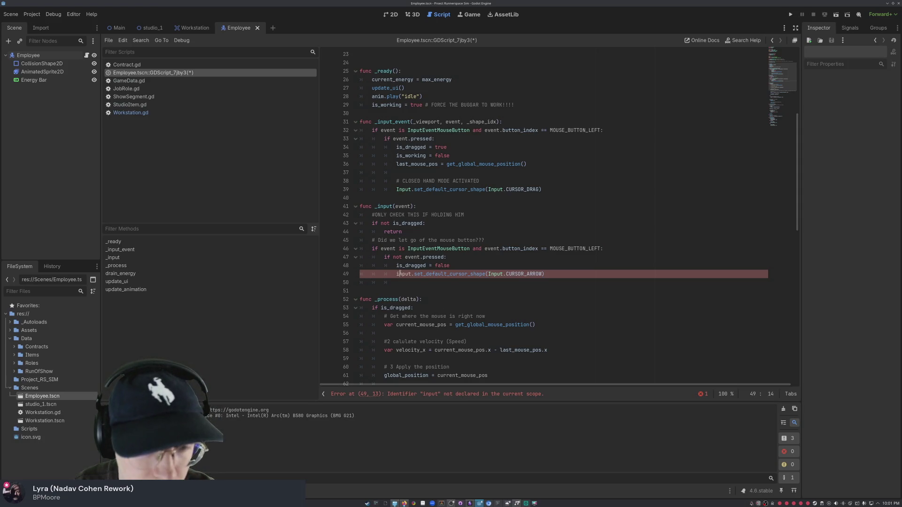
key(BackSpace)
text(I)
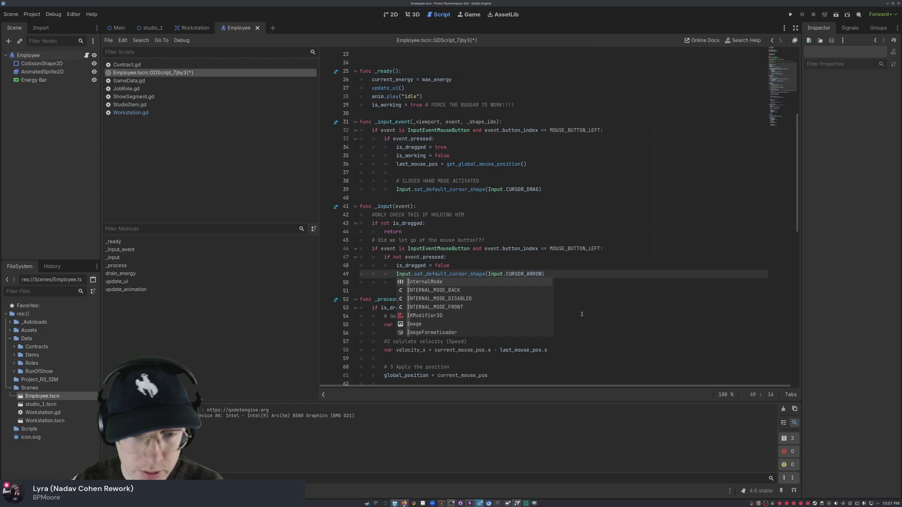
click(621, 291)
Step: Save the Employee script and run the project with F5
scroll(621, 299, down, 15)
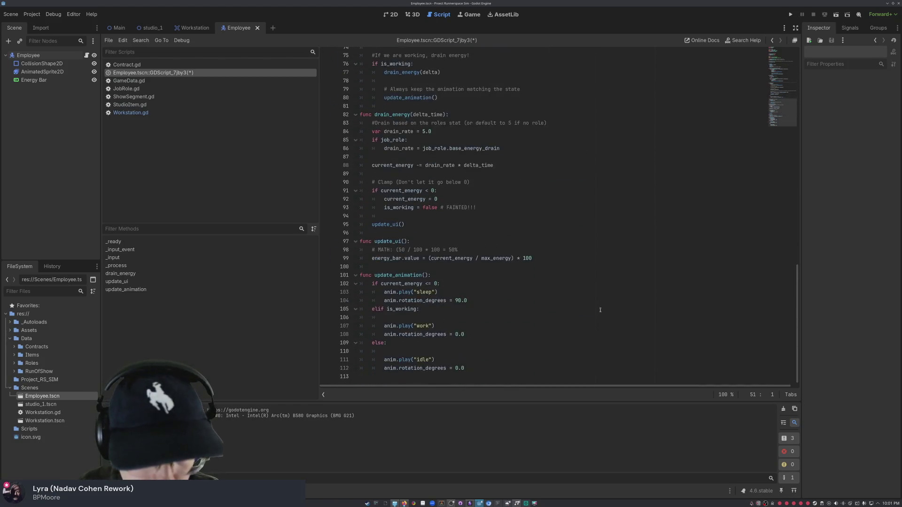
key(ctrl+s)
scroll(598, 303, up, 16)
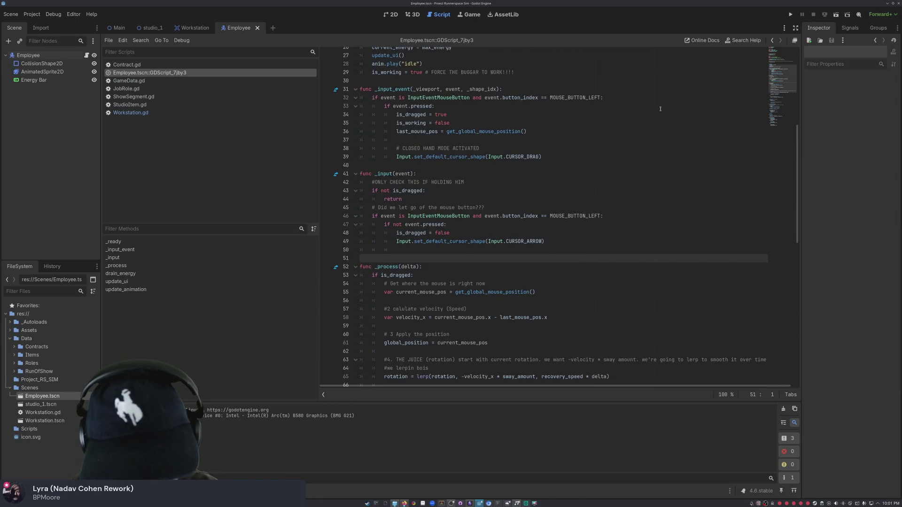
key(F5)
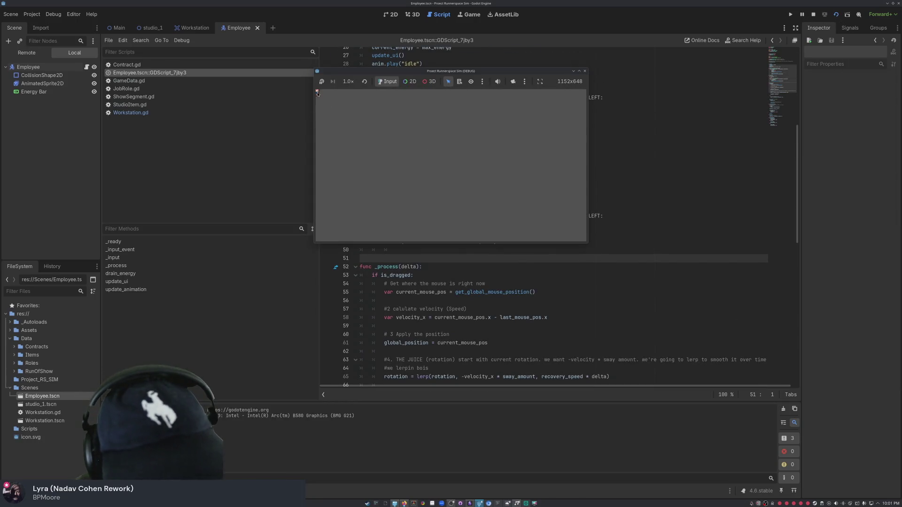
Step: Drag and fling the employee left and right to check its sway and cursor, then close the game
mouse_move(370, 116)
mouse_down()
mouse_move(417, 140)
mouse_move(491, 134)
mouse_move(358, 145)
mouse_move(581, 141)
mouse_move(443, 153)
mouse_move(563, 151)
mouse_move(447, 161)
mouse_move(447, 151)
mouse_move(390, 155)
mouse_move(447, 144)
mouse_move(395, 145)
mouse_move(527, 162)
mouse_move(371, 168)
mouse_move(350, 177)
mouse_move(447, 171)
mouse_move(429, 185)
mouse_move(413, 151)
mouse_move(412, 165)
mouse_move(483, 147)
mouse_move(324, 145)
mouse_move(533, 141)
mouse_move(529, 149)
mouse_move(455, 137)
mouse_move(457, 157)
mouse_move(421, 140)
mouse_move(409, 155)
mouse_move(488, 150)
mouse_move(517, 167)
mouse_move(394, 158)
mouse_move(455, 165)
mouse_move(526, 155)
mouse_move(430, 155)
mouse_move(446, 157)
mouse_move(445, 149)
mouse_move(461, 157)
mouse_move(430, 153)
mouse_move(435, 159)
mouse_move(484, 155)
mouse_move(435, 147)
mouse_move(464, 151)
mouse_move(432, 151)
mouse_move(453, 146)
mouse_move(449, 159)
mouse_move(443, 153)
mouse_move(429, 161)
mouse_move(441, 164)
mouse_move(424, 164)
mouse_move(430, 157)
mouse_move(438, 167)
mouse_move(427, 167)
mouse_move(439, 167)
mouse_up()
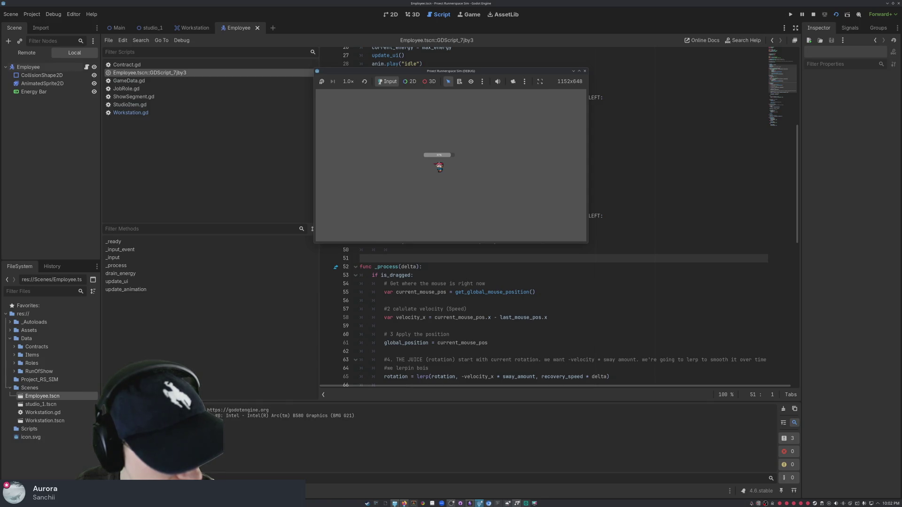
mouse_move(438, 167)
mouse_down()
mouse_move(448, 162)
mouse_move(429, 165)
mouse_up()
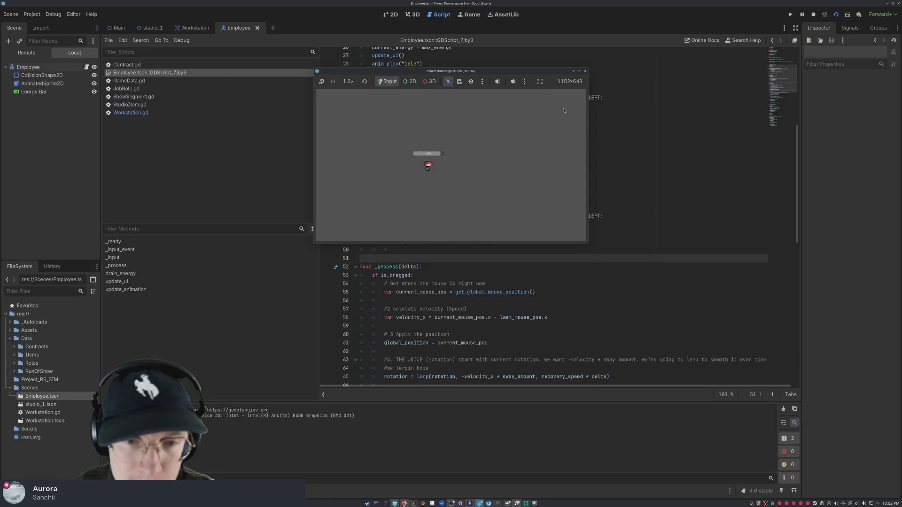
drag(429, 166, 459, 168)
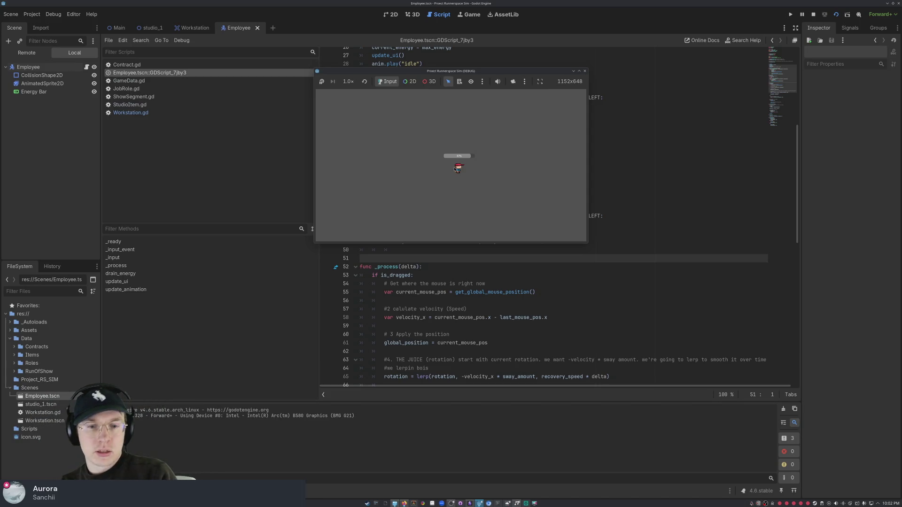
mouse_move(459, 168)
mouse_down()
mouse_move(361, 159)
mouse_move(456, 141)
mouse_move(524, 143)
mouse_move(406, 136)
mouse_move(552, 137)
mouse_move(369, 143)
mouse_move(576, 141)
mouse_move(394, 142)
mouse_move(517, 147)
mouse_move(329, 133)
mouse_move(555, 146)
mouse_move(364, 137)
mouse_move(540, 139)
mouse_move(366, 136)
mouse_move(547, 148)
mouse_move(433, 151)
mouse_move(477, 161)
mouse_move(457, 162)
mouse_move(425, 149)
mouse_move(437, 167)
mouse_move(476, 155)
mouse_move(361, 155)
mouse_move(467, 143)
mouse_move(536, 151)
mouse_move(412, 156)
mouse_up()
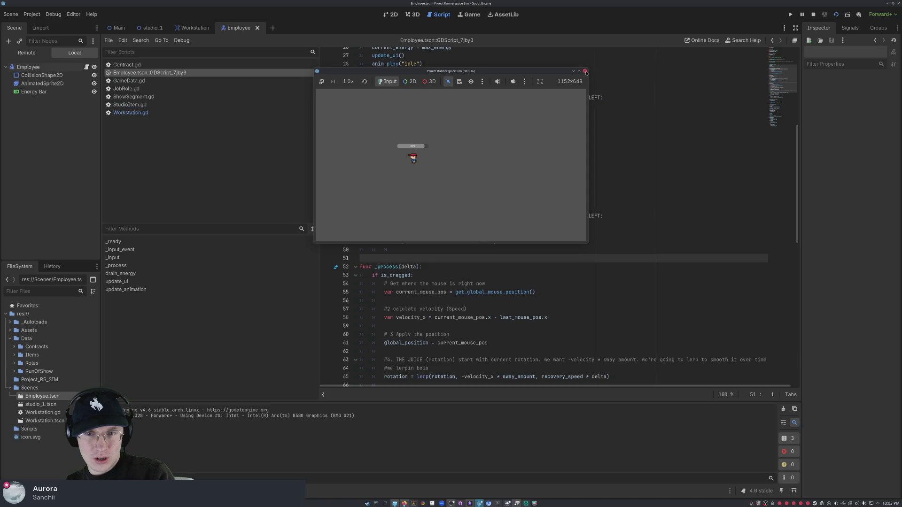
drag(415, 157, 515, 159)
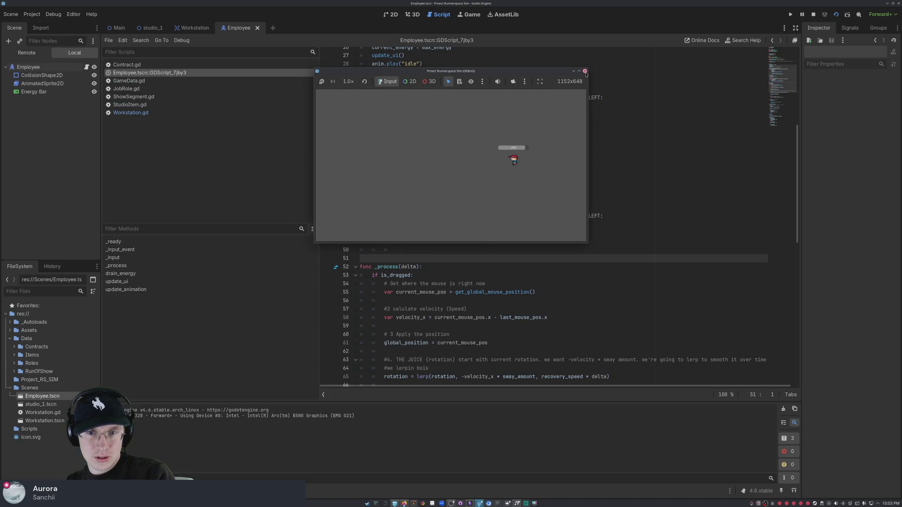
click(584, 71)
scroll(434, 229, up, 4)
scroll(434, 229, up, 5)
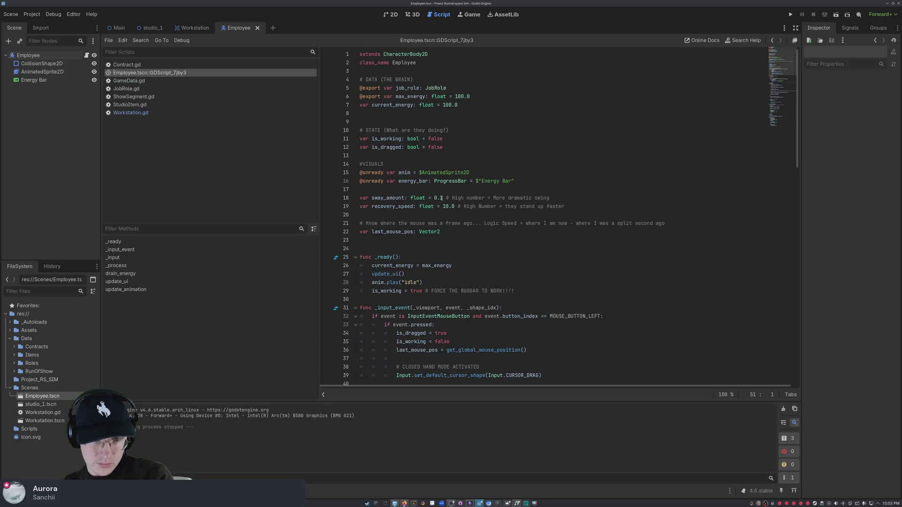
click(435, 197)
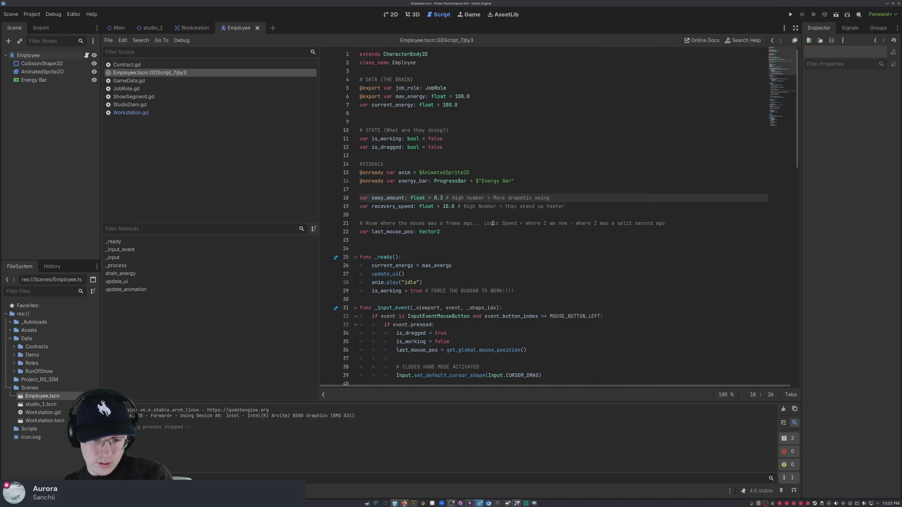
scroll(487, 243, down, 3)
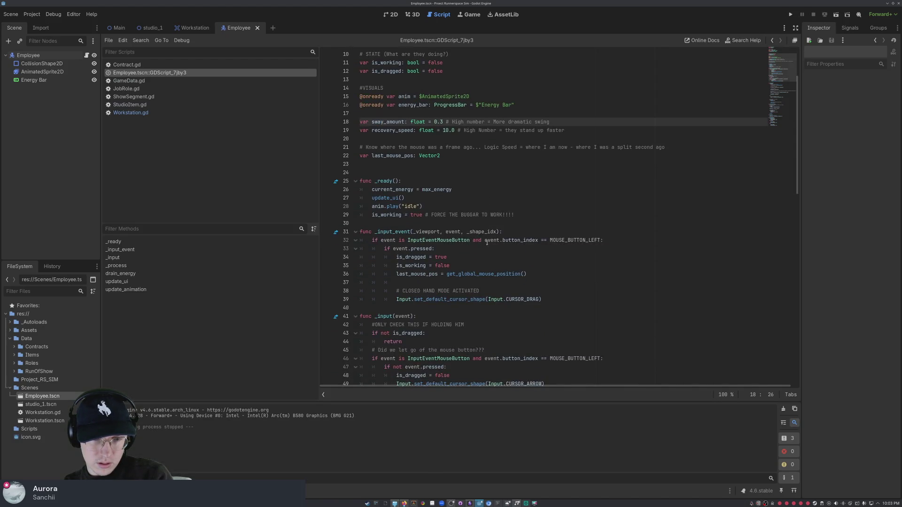
scroll(486, 243, down, 1)
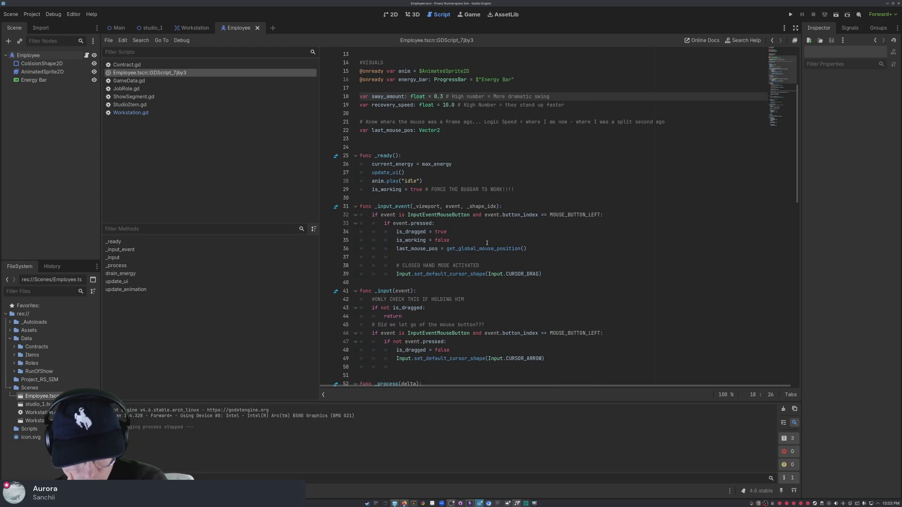
scroll(425, 256, down, 3)
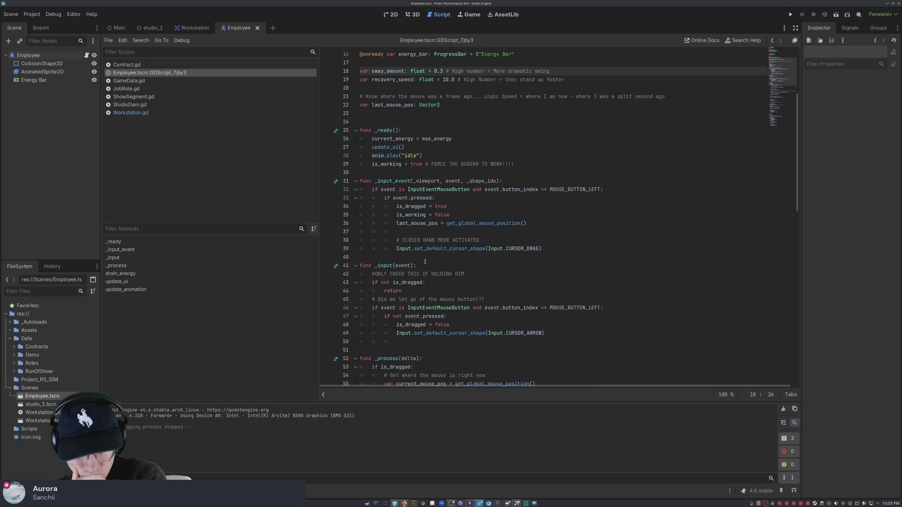
scroll(423, 261, down, 1)
mouse_move(437, 234)
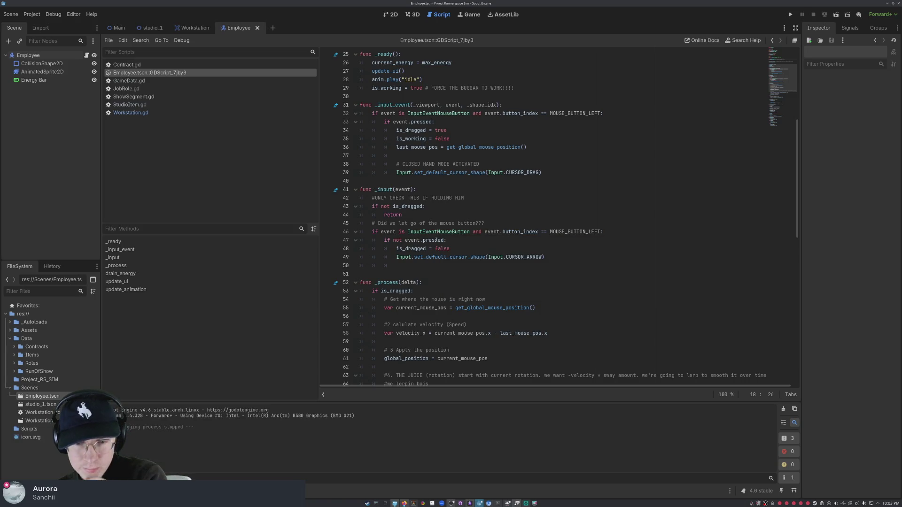
scroll(440, 263, down, 9)
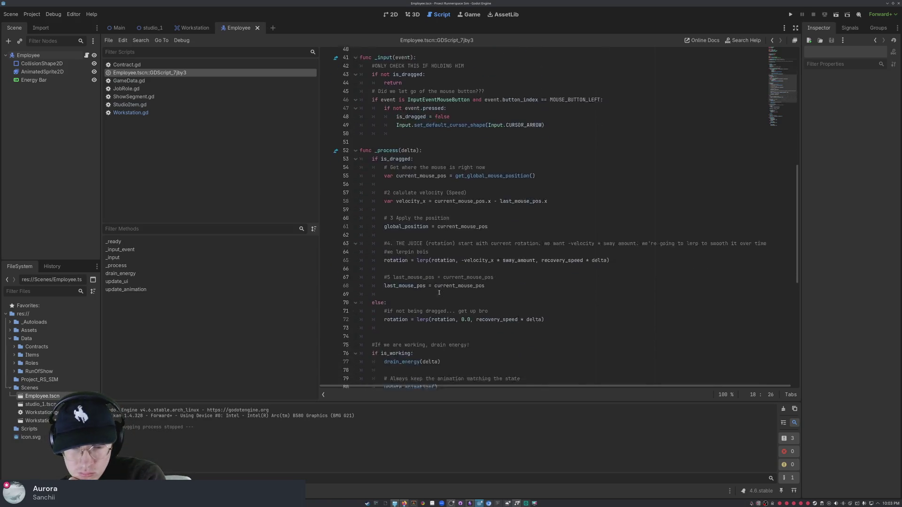
scroll(440, 295, down, 1)
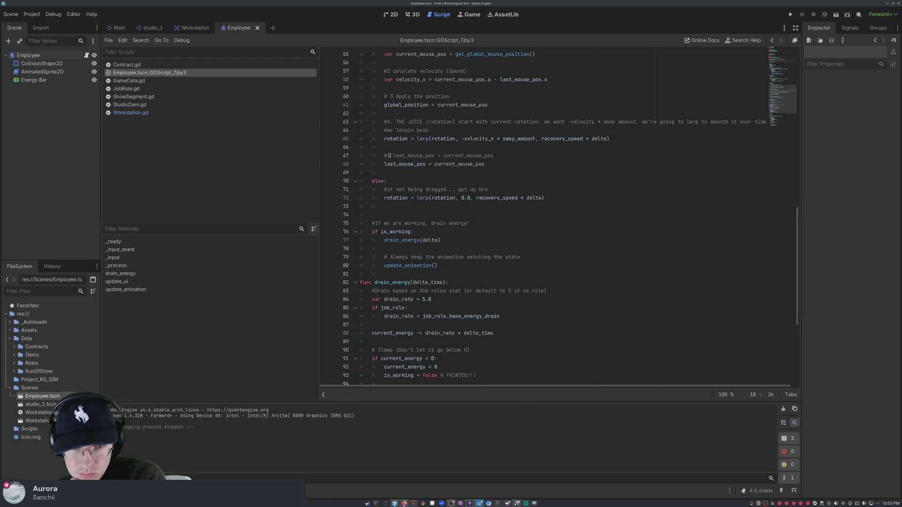
scroll(454, 187, up, 2)
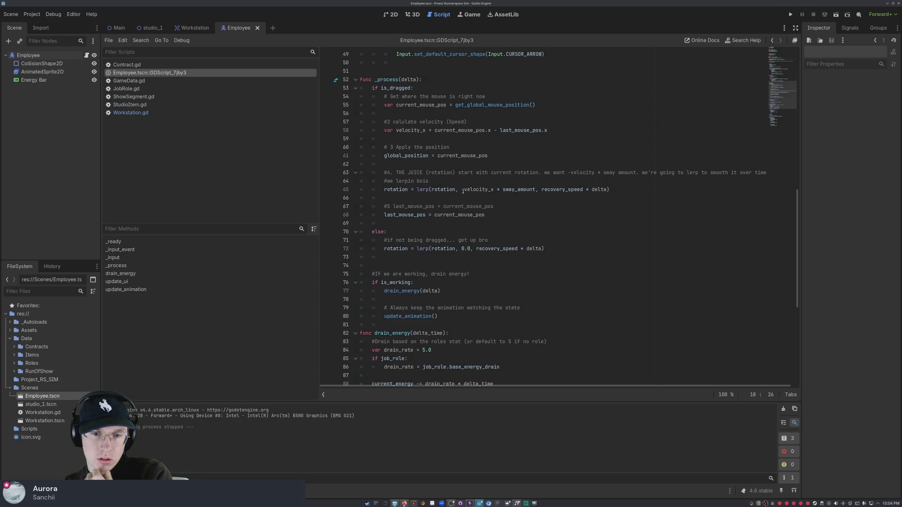
scroll(515, 189, up, 1)
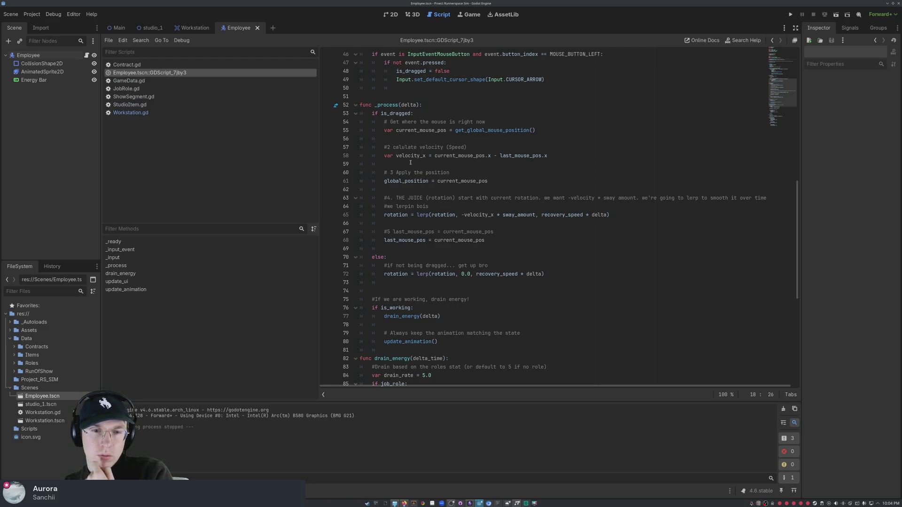
scroll(414, 124, up, 4)
scroll(438, 193, down, 5)
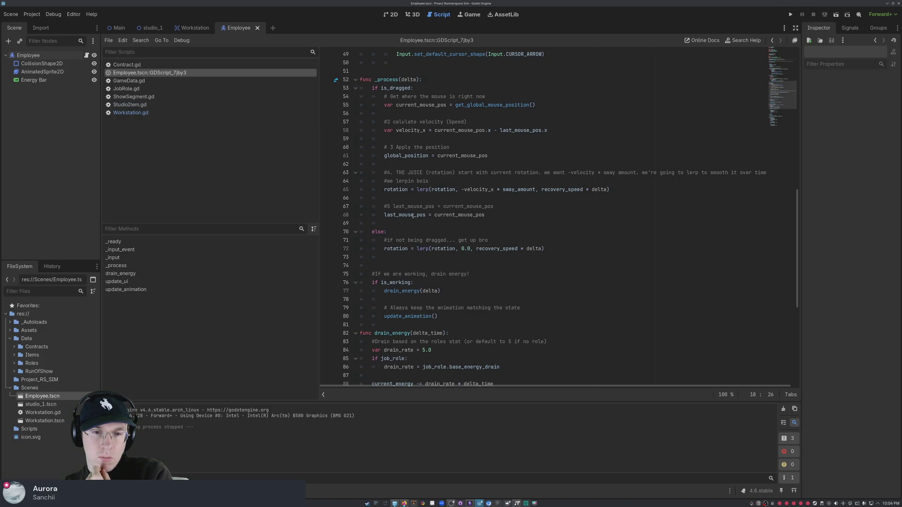
scroll(602, 297, up, 1)
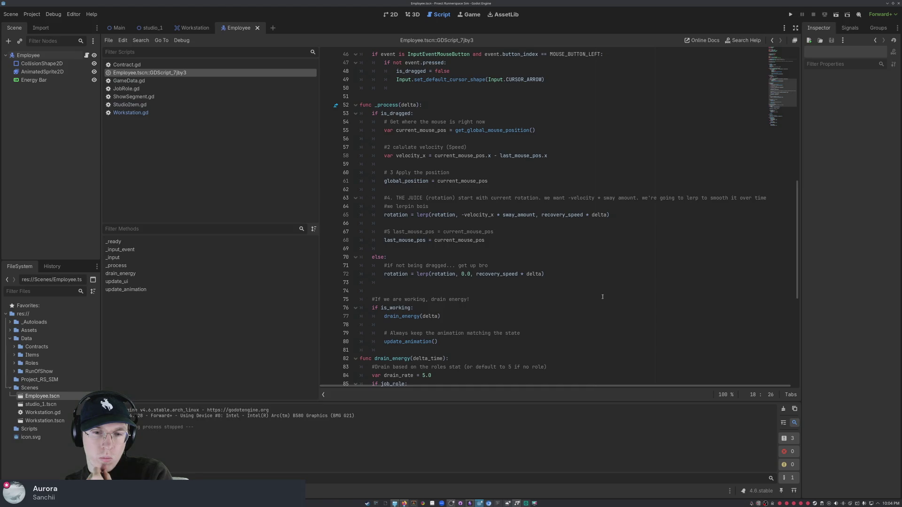
scroll(479, 280, up, 6)
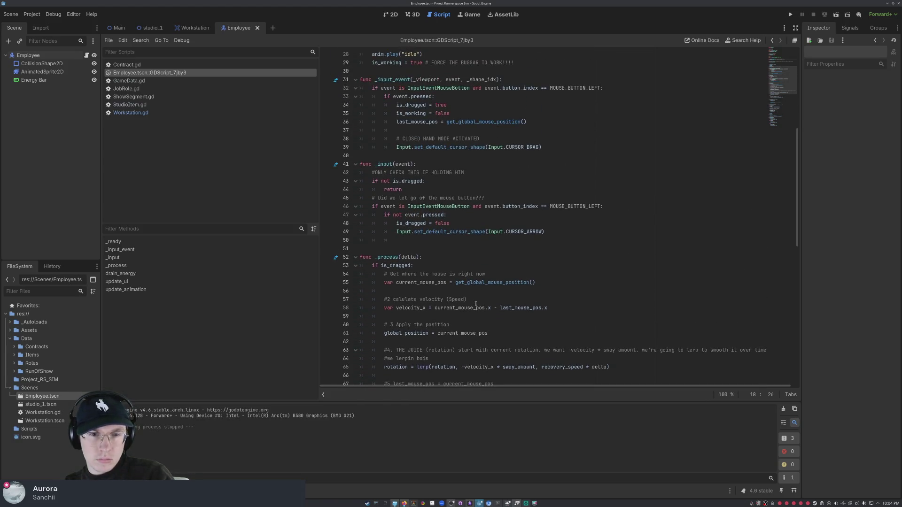
scroll(460, 195, up, 6)
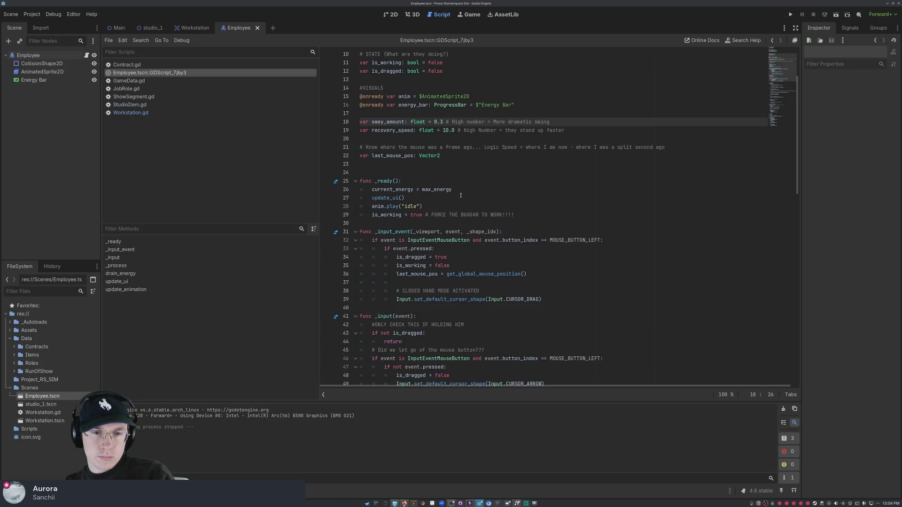
click(456, 131)
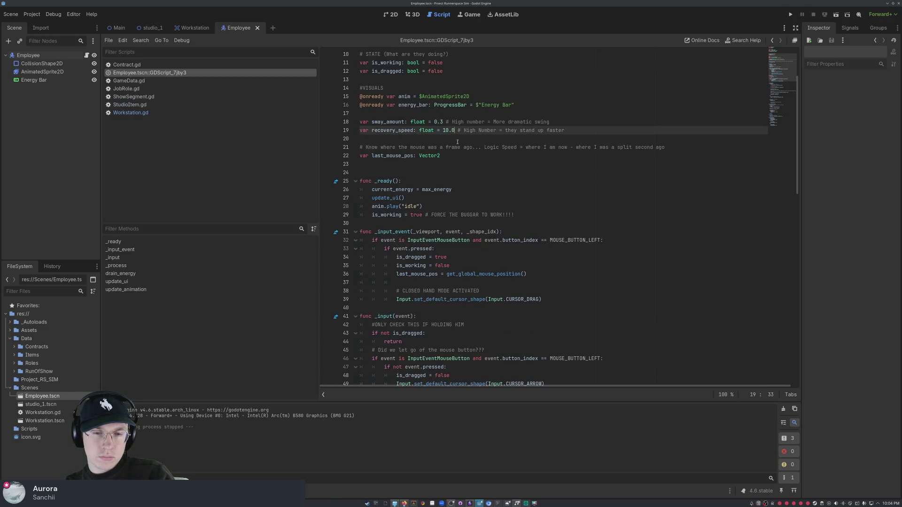
Step: Change sway_amount on line 18 from 0.2 to 0.1 and save the Employee script
key(Up)
key(Up)
key(Down)
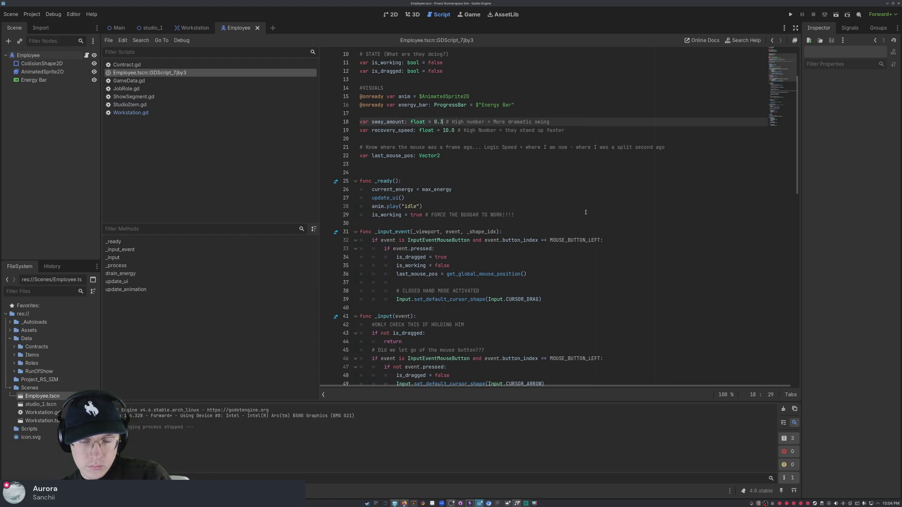
key(BackSpace)
text(1)
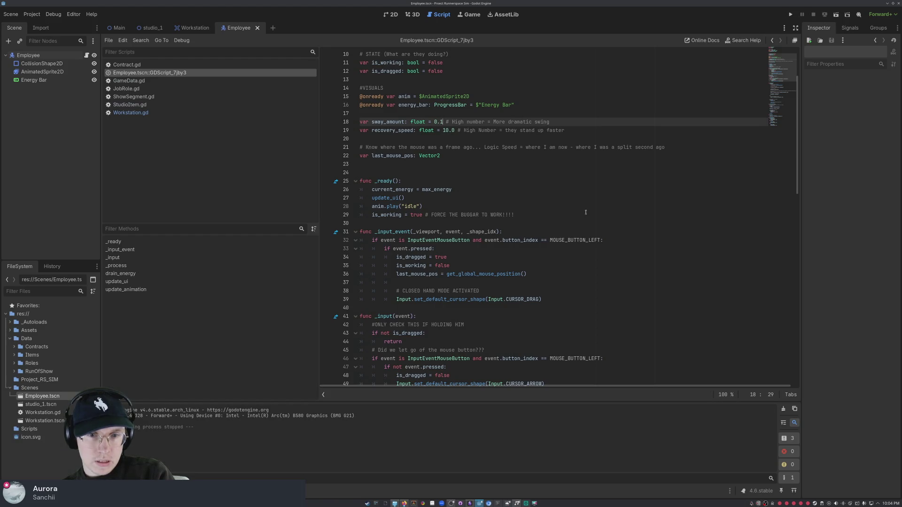
click(586, 212)
key(ctrl+s)
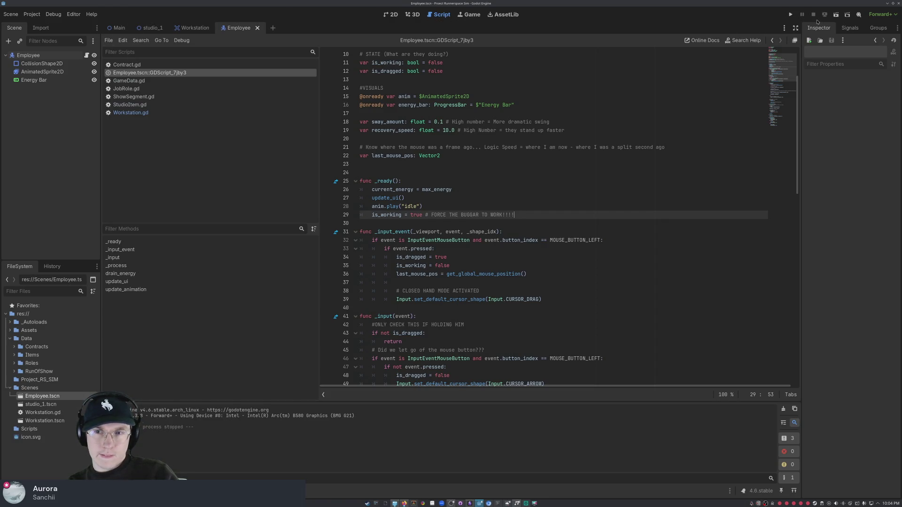
Step: Run the game, drag the employee across the scene to check its sway, then stop it
key(F5)
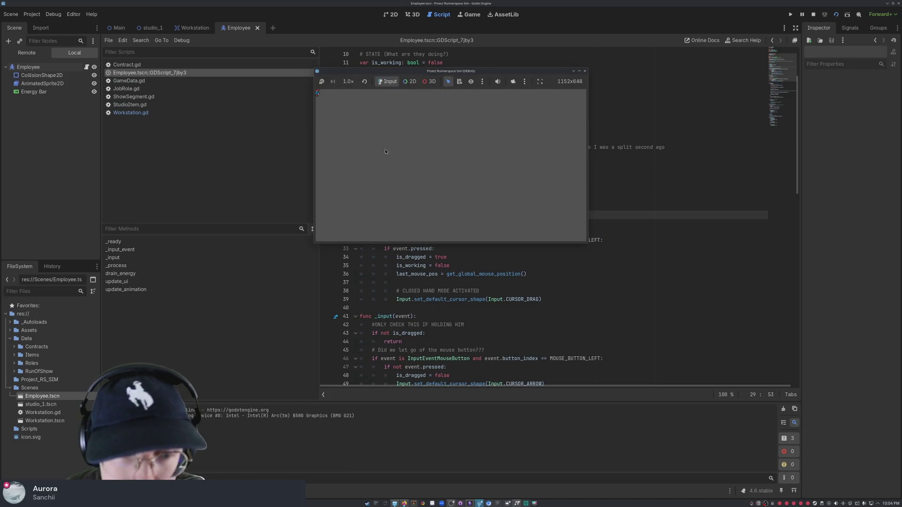
mouse_move(319, 94)
mouse_down()
mouse_move(486, 118)
mouse_move(469, 131)
mouse_move(364, 127)
mouse_move(457, 147)
mouse_move(554, 140)
mouse_move(476, 147)
mouse_move(322, 126)
mouse_move(568, 139)
mouse_move(370, 142)
mouse_move(540, 157)
mouse_move(385, 165)
mouse_move(359, 182)
mouse_move(513, 182)
mouse_move(369, 176)
mouse_move(493, 160)
mouse_move(413, 182)
mouse_move(447, 186)
mouse_move(413, 162)
mouse_move(465, 171)
mouse_move(505, 161)
mouse_move(397, 154)
mouse_move(470, 158)
mouse_move(413, 156)
mouse_move(405, 166)
mouse_move(531, 160)
mouse_move(341, 161)
mouse_move(332, 170)
mouse_move(517, 167)
mouse_move(337, 168)
mouse_move(438, 178)
mouse_move(496, 162)
mouse_move(340, 175)
mouse_move(541, 161)
mouse_move(379, 166)
mouse_move(416, 157)
mouse_move(499, 162)
mouse_up()
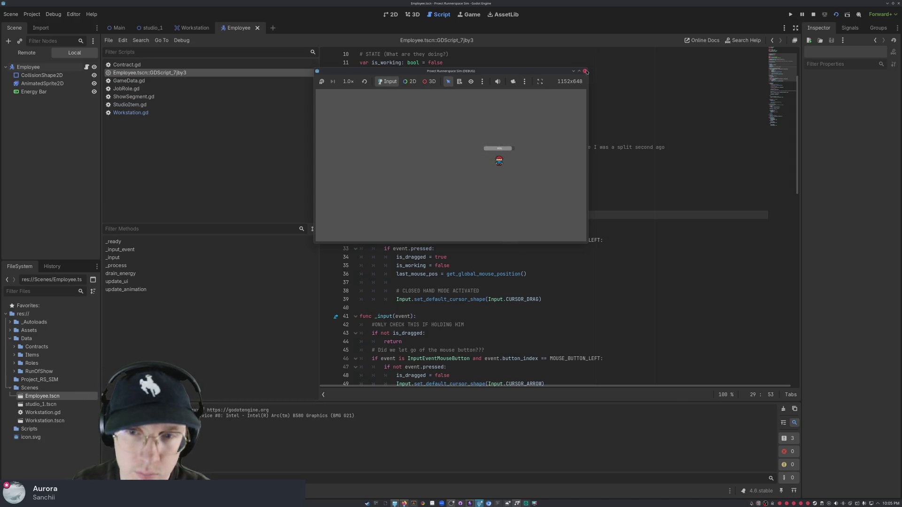
click(584, 71)
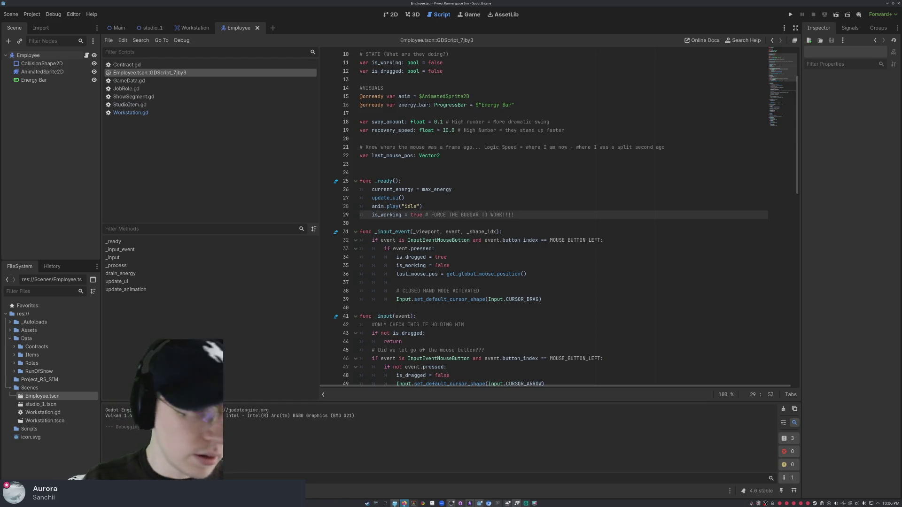
Step: Read the documentation tooltips for CURSOR_ARROW, Input and CURSOR_DRAG in the Employee script
scroll(487, 147, down, 9)
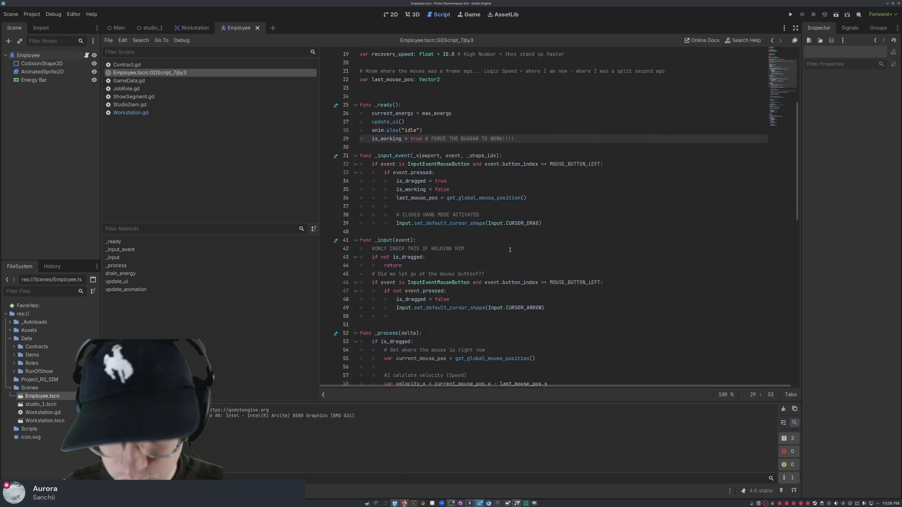
mouse_move(530, 155)
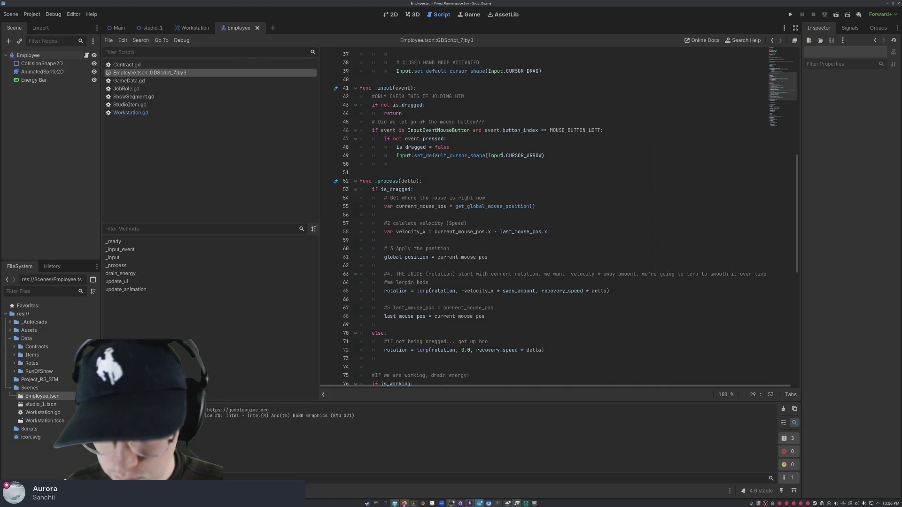
mouse_move(501, 155)
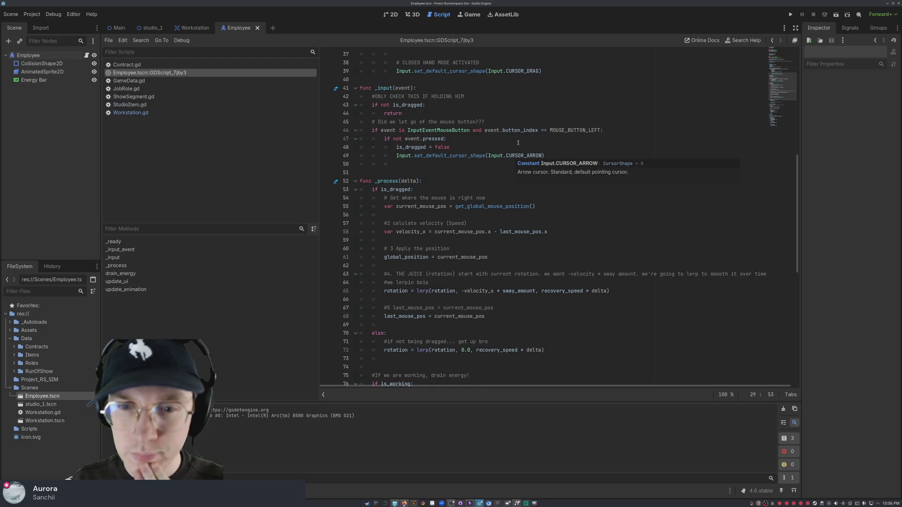
scroll(546, 131, up, 1)
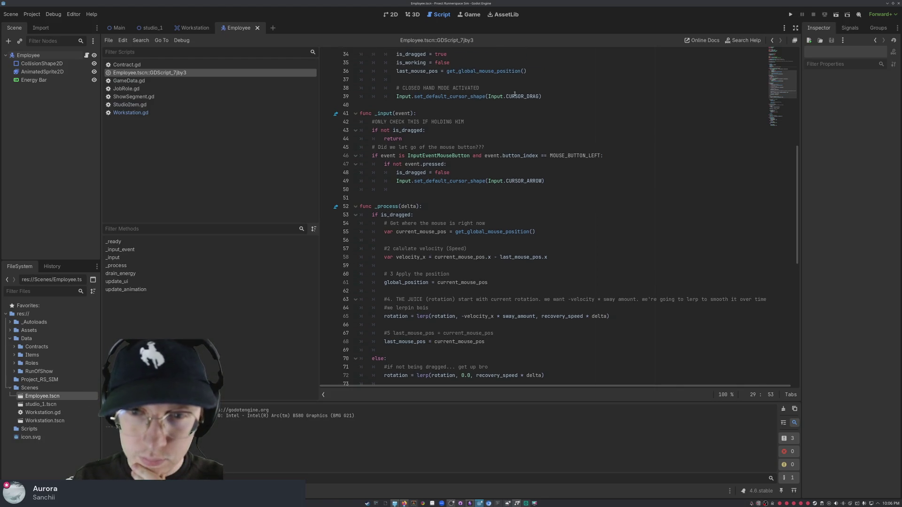
mouse_move(514, 95)
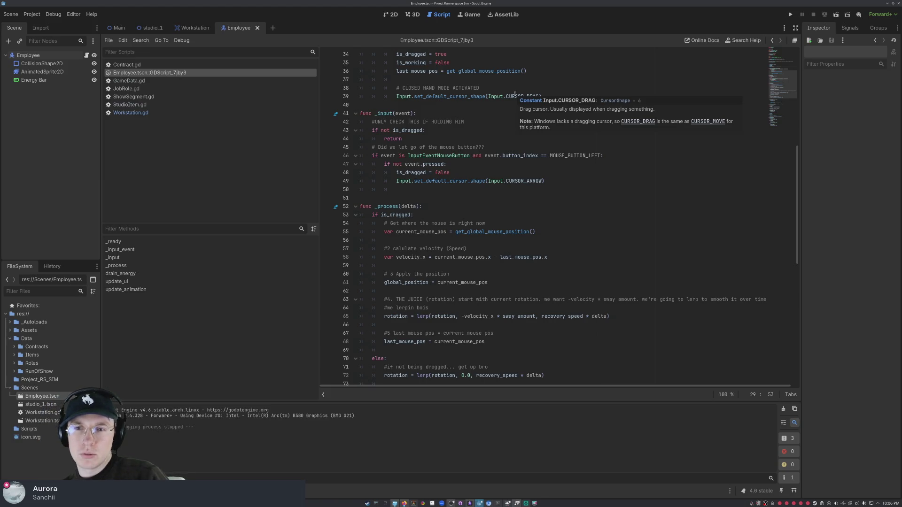
Step: Replace CURSOR_DRAG with CURSOR_MOVE on line 39 of the Employee script
click(540, 96)
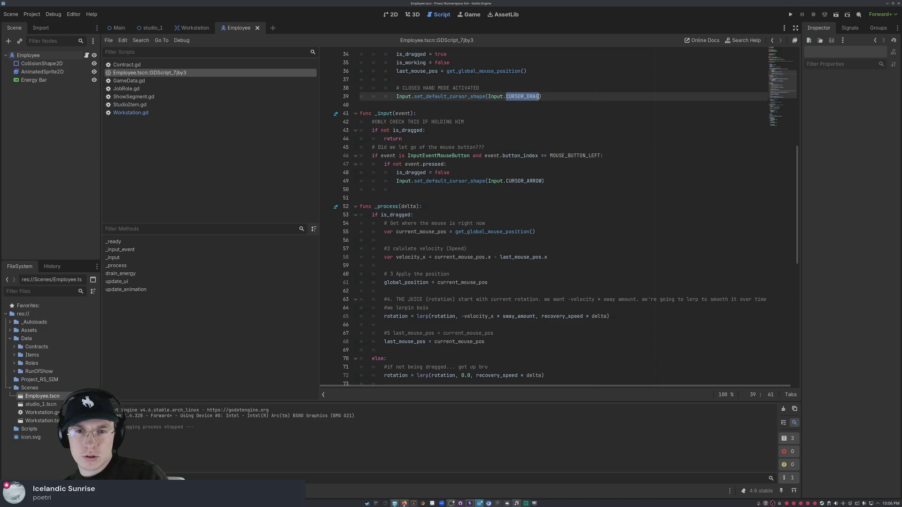
drag(527, 96, 539, 96)
text(MOV)
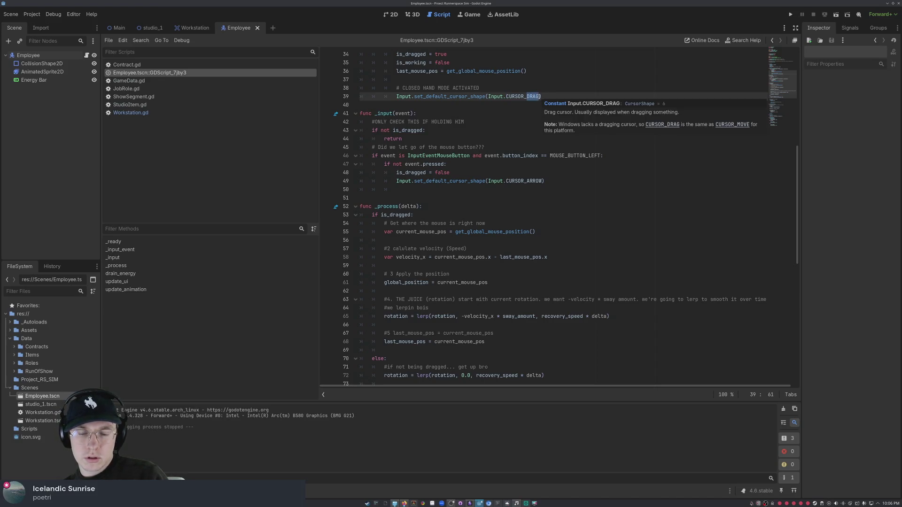
text(E)
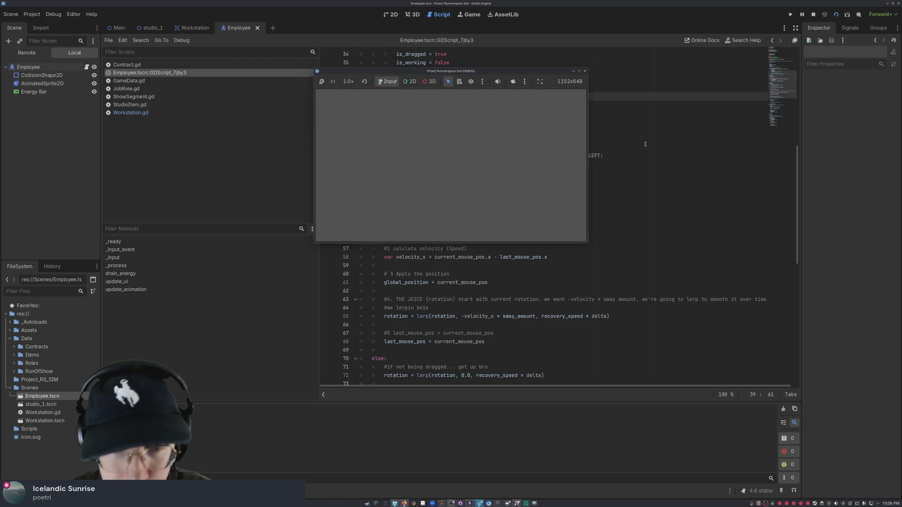
Step: Drag the employee around in the running game to test the new cursor and tilt, then stop it
mouse_move(318, 96)
mouse_down()
mouse_move(426, 134)
mouse_move(541, 142)
mouse_move(347, 152)
mouse_move(517, 167)
mouse_move(451, 175)
mouse_move(502, 176)
mouse_move(429, 149)
mouse_move(376, 153)
mouse_move(496, 162)
mouse_move(427, 147)
mouse_up()
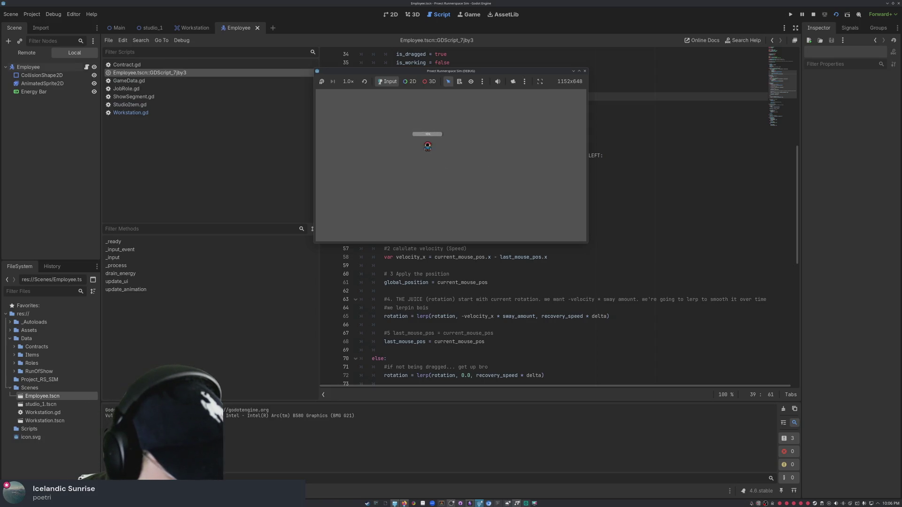
mouse_move(428, 145)
mouse_down()
mouse_move(469, 140)
mouse_move(457, 139)
mouse_up()
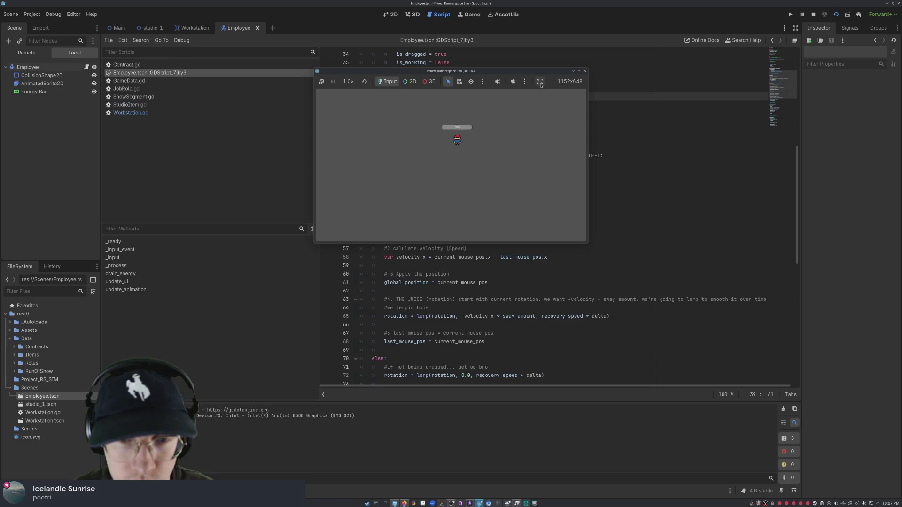
click(584, 70)
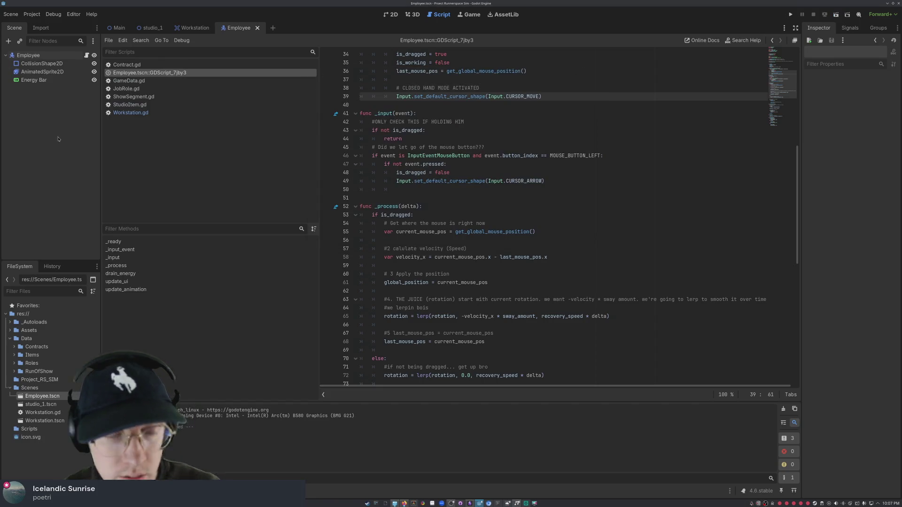
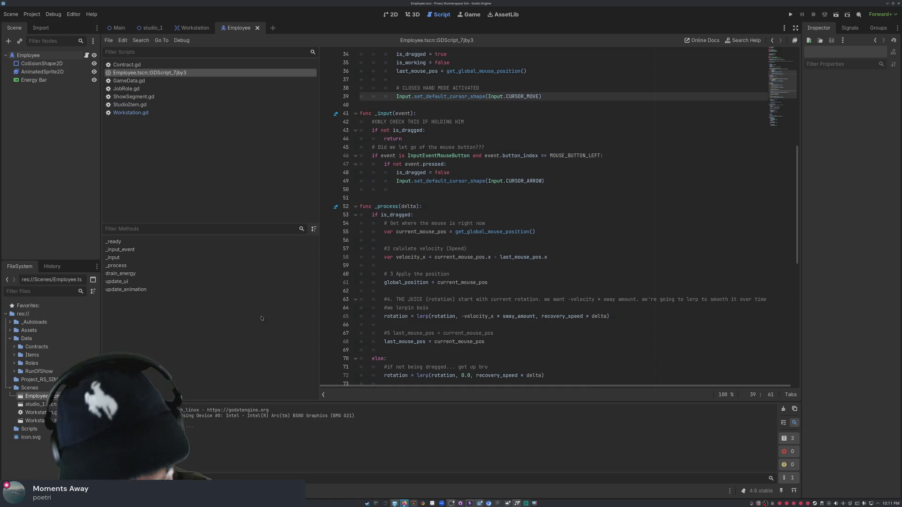
Step: In _process, move the dragged employee to the mouse, lerp rotation from velocity_x, and store last_mouse_pos
scroll(452, 223, up, 5)
scroll(452, 223, down, 7)
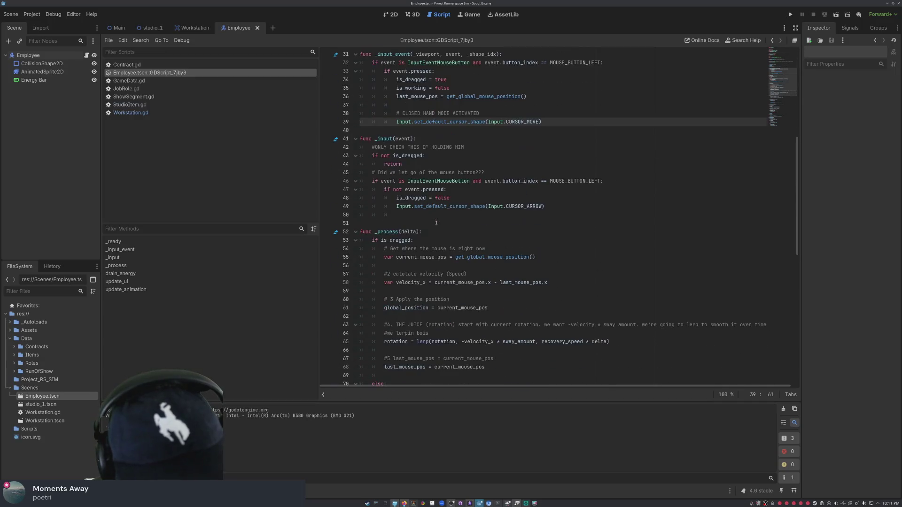
mouse_move(553, 126)
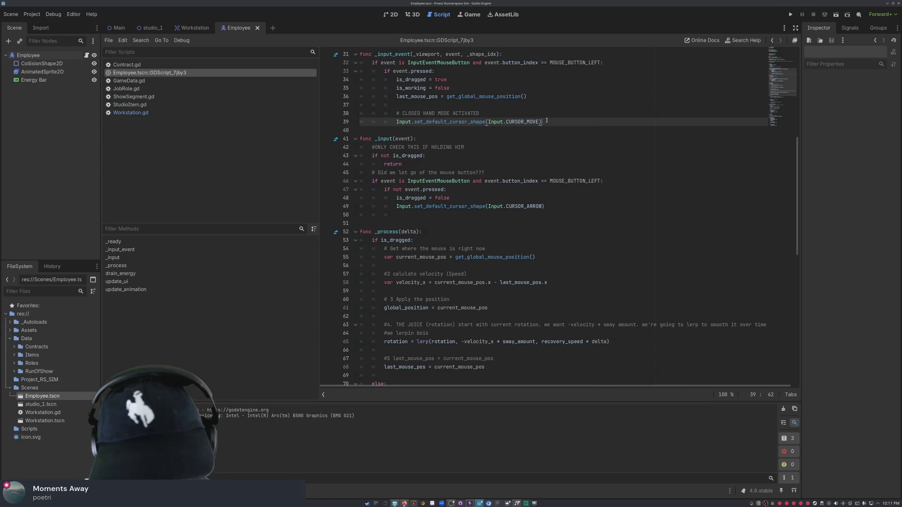
click(555, 148)
click(533, 207)
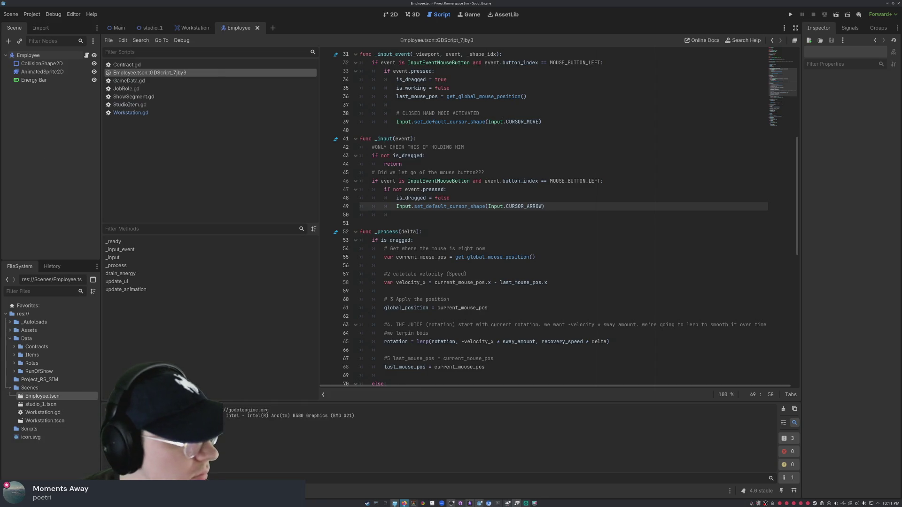
click(540, 122)
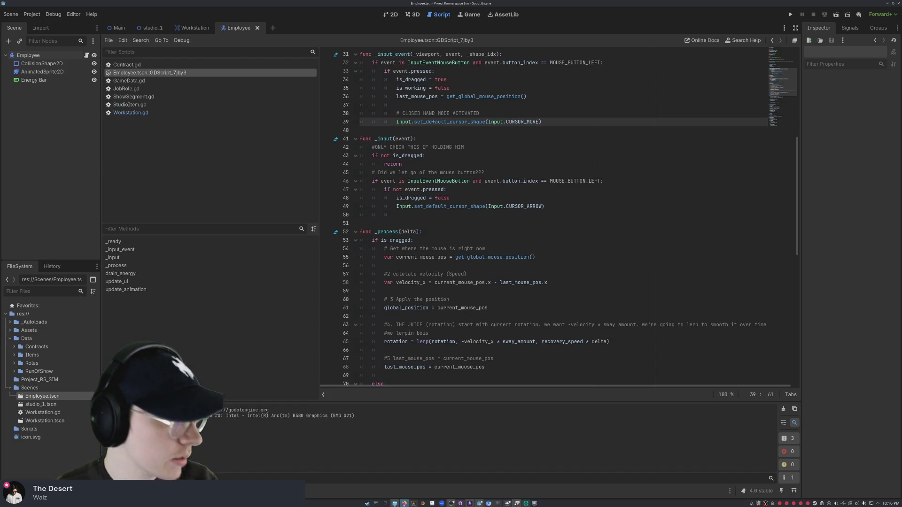
click(531, 245)
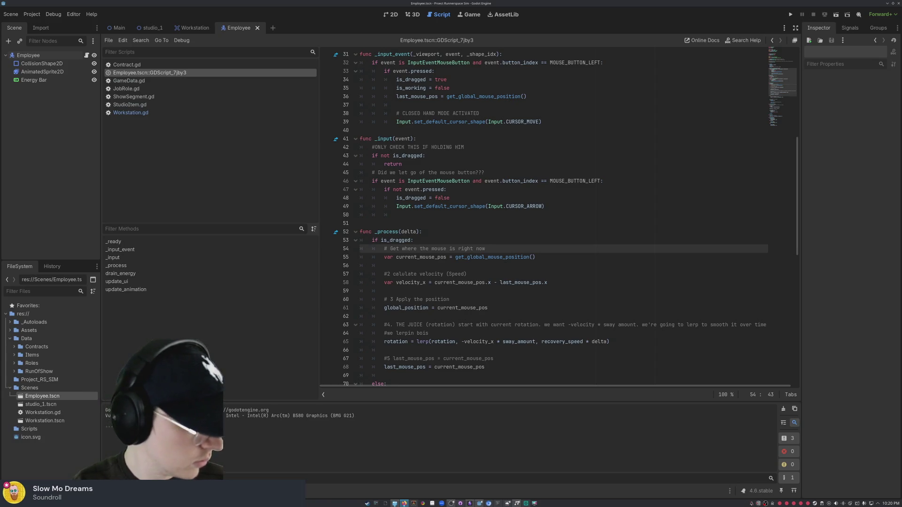
Step: Select all of the Employee script's code in the editor with Ctrl+A
click(519, 201)
key(ctrl+a)
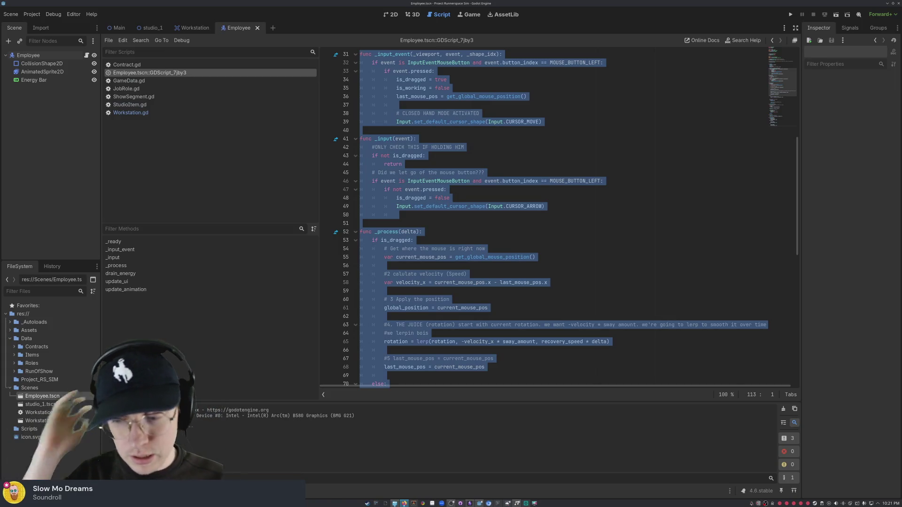
click(587, 257)
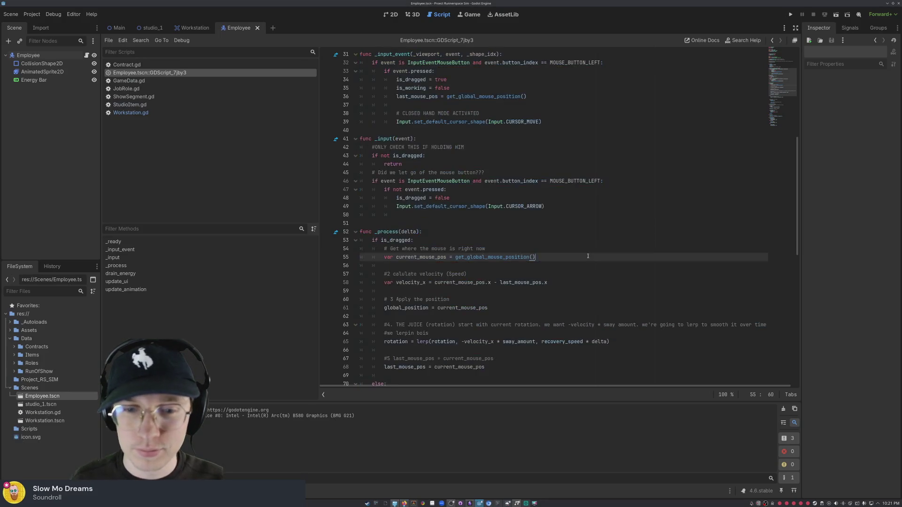
scroll(588, 256, down, 5)
scroll(588, 256, down, 9)
click(479, 376)
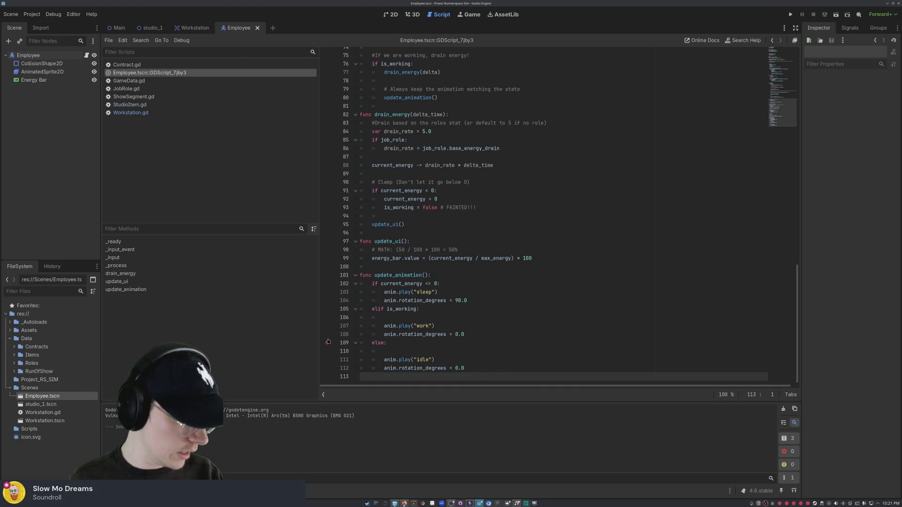
scroll(521, 216, up, 6)
scroll(521, 216, down, 6)
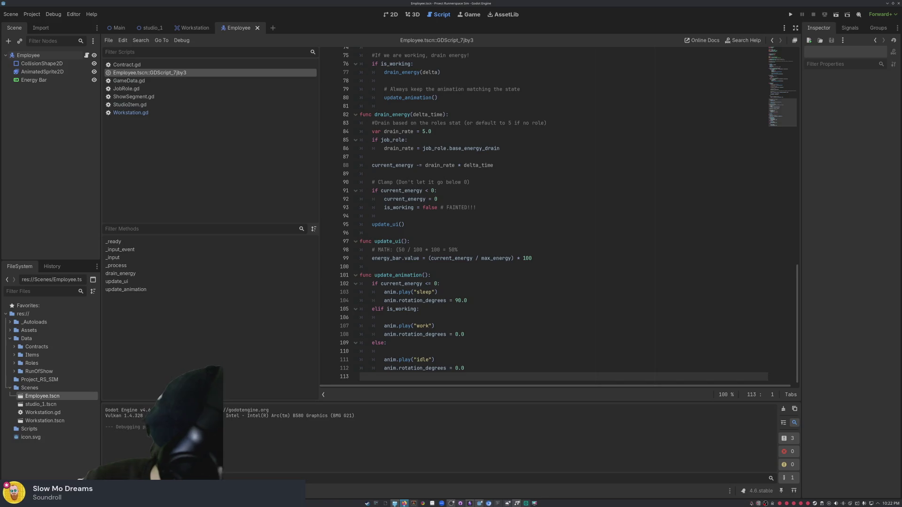
click(514, 165)
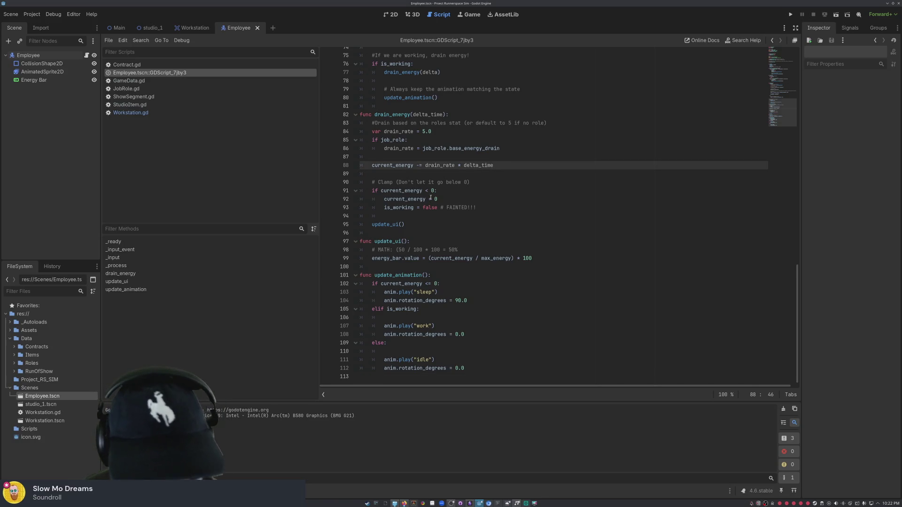